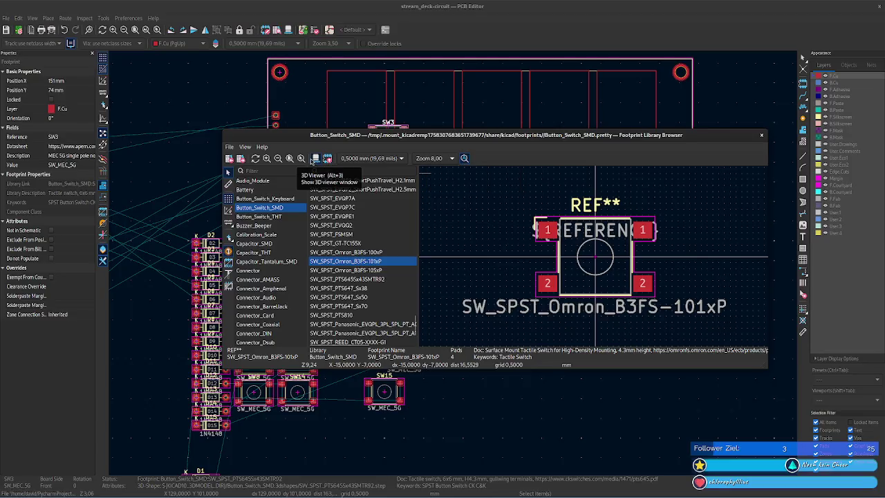
Show the SW_SPST_Omron_B3FS-101xP switch in 3D, tilted, beside a widened footprint library browser.
click(315, 159)
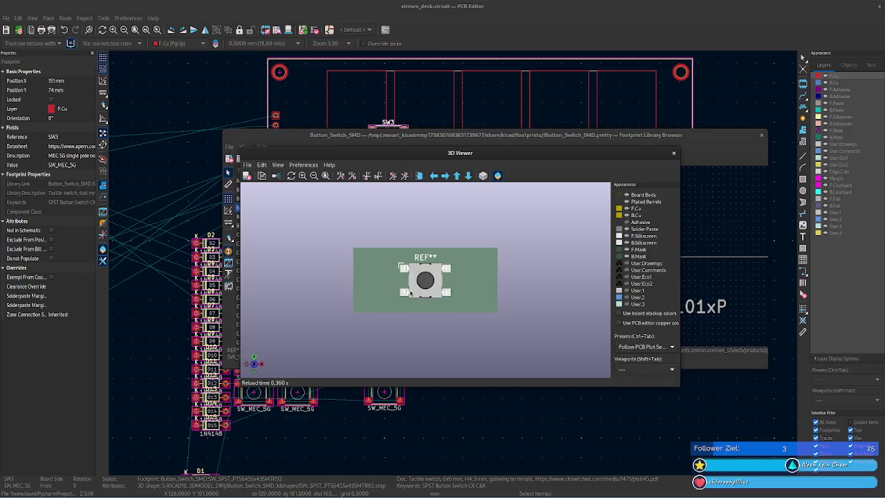
drag(444, 278, 467, 216)
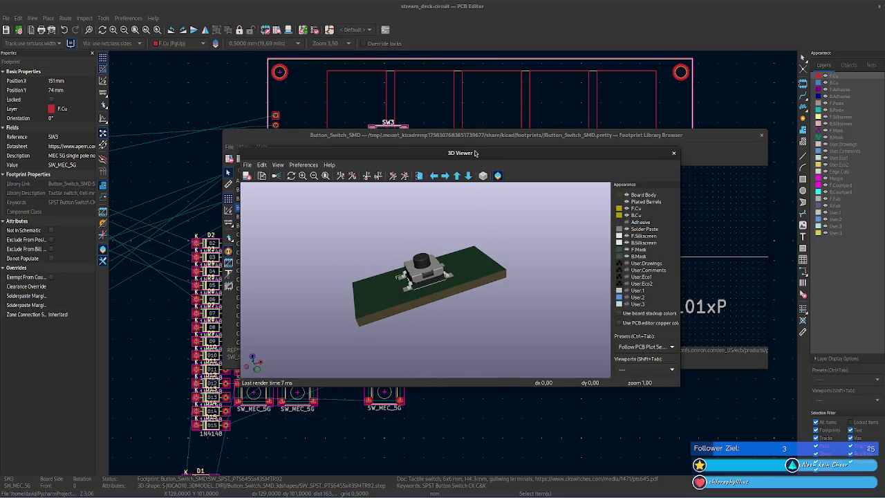
drag(474, 153, 268, 94)
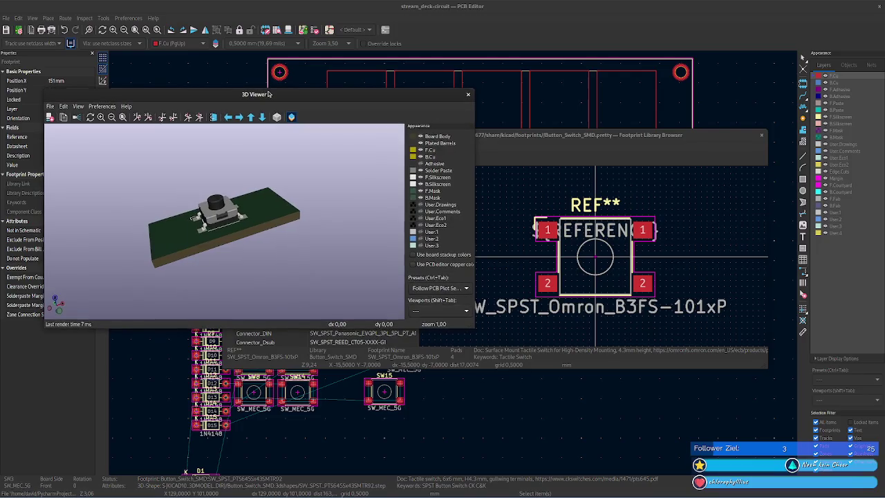
drag(269, 94, 283, 92)
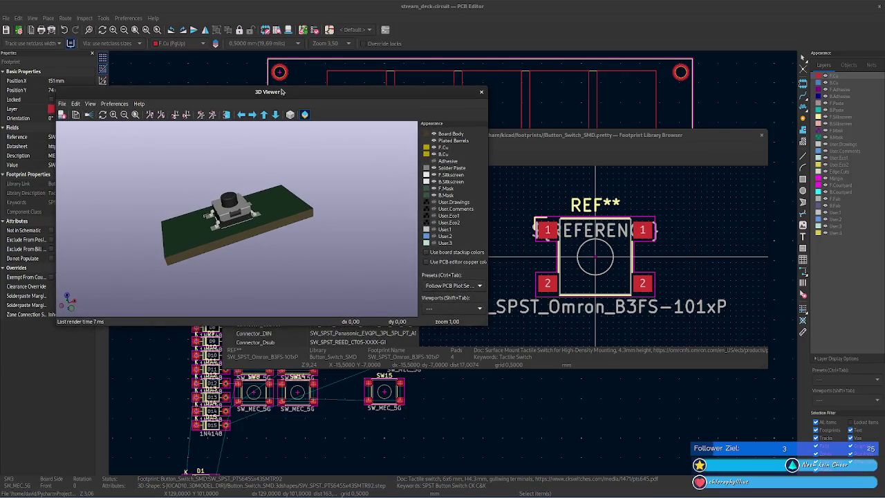
drag(296, 229, 269, 190)
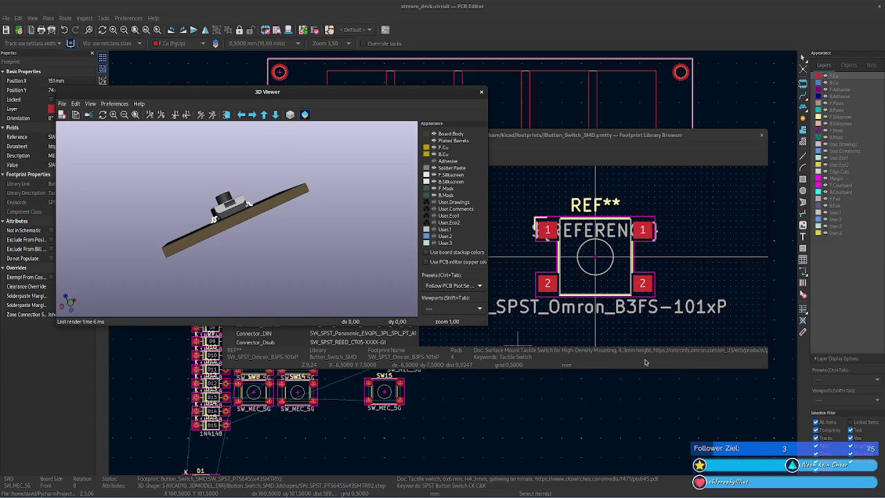
click(646, 363)
drag(769, 349, 769, 323)
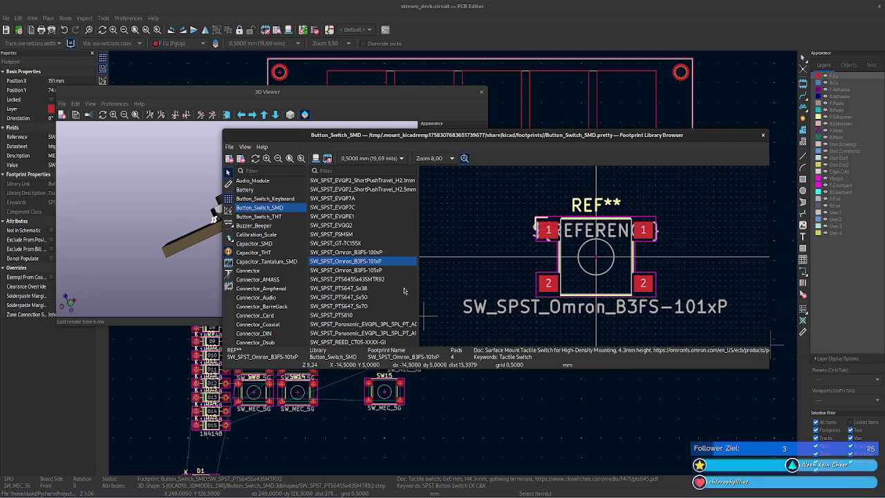
Preview the Omron B3FS-100xP and B3FS-105xP footprints, rotating the 105xP model to judge its height.
click(393, 252)
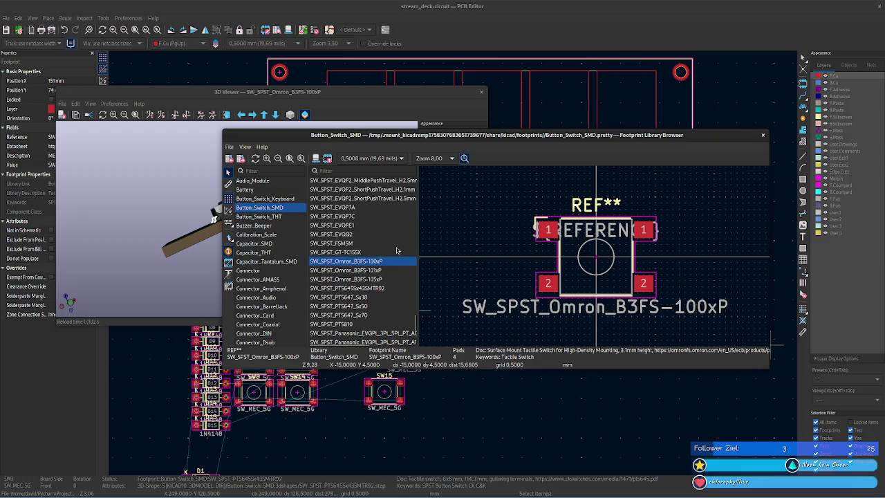
key(Down)
key(Down)
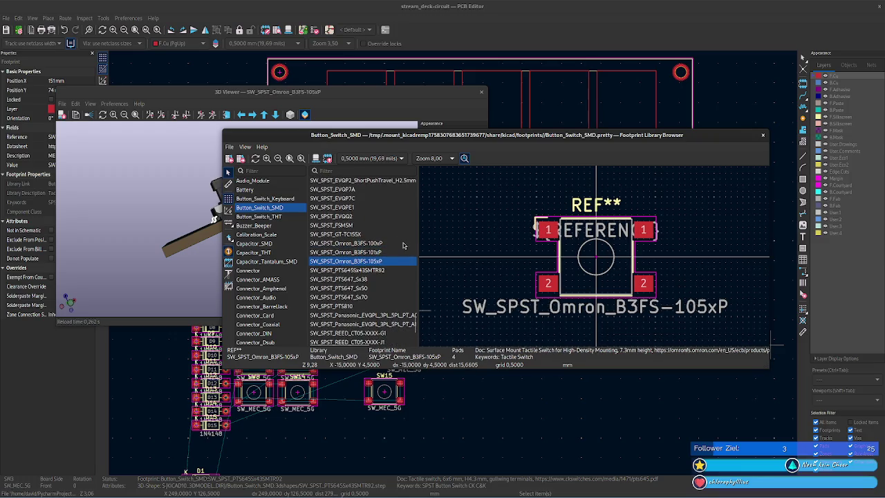
click(207, 276)
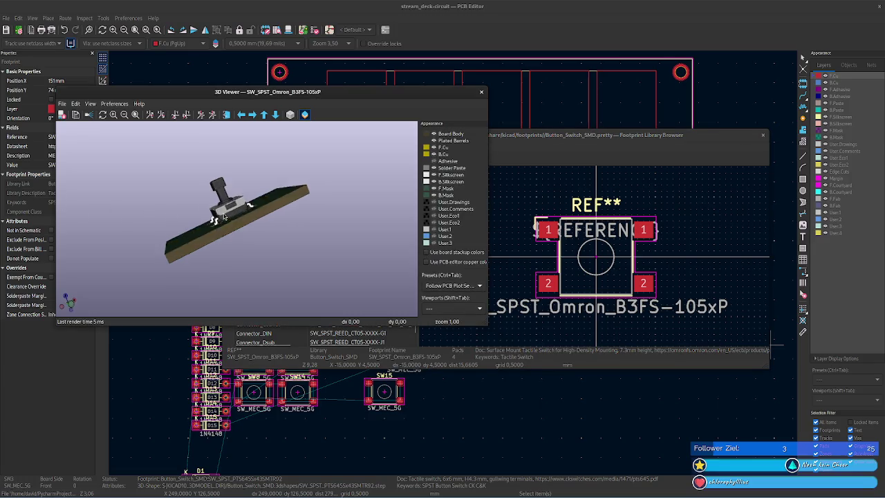
drag(272, 253, 235, 230)
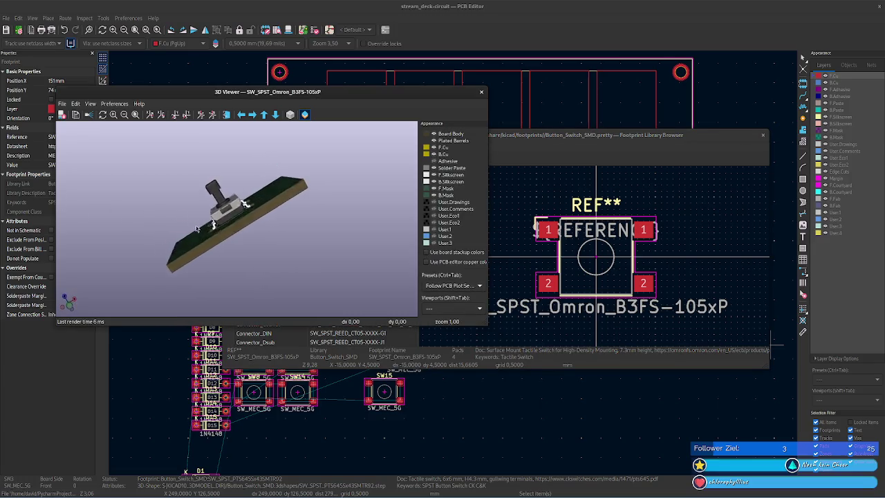
click(531, 358)
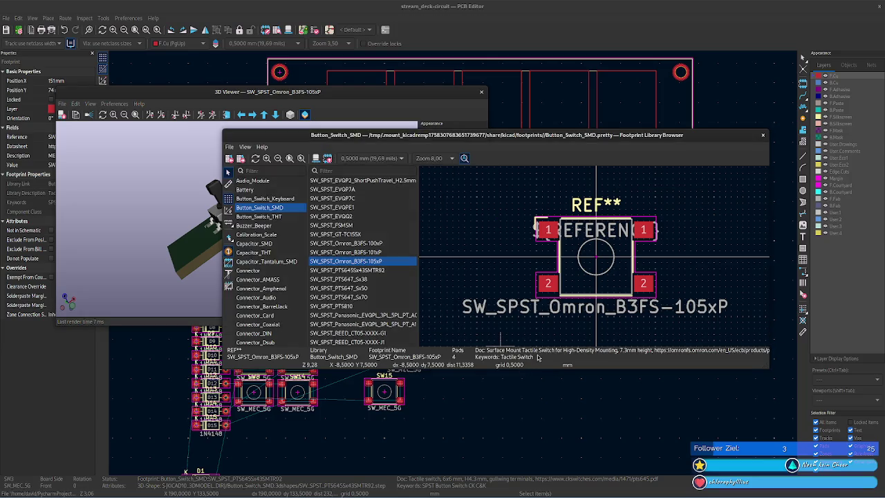
Preview the PTS645Sx43SMTR92 footprint, then rotate the PTS647_Sx38 model in 3D.
scroll(396, 307, down, 1)
click(391, 270)
click(387, 261)
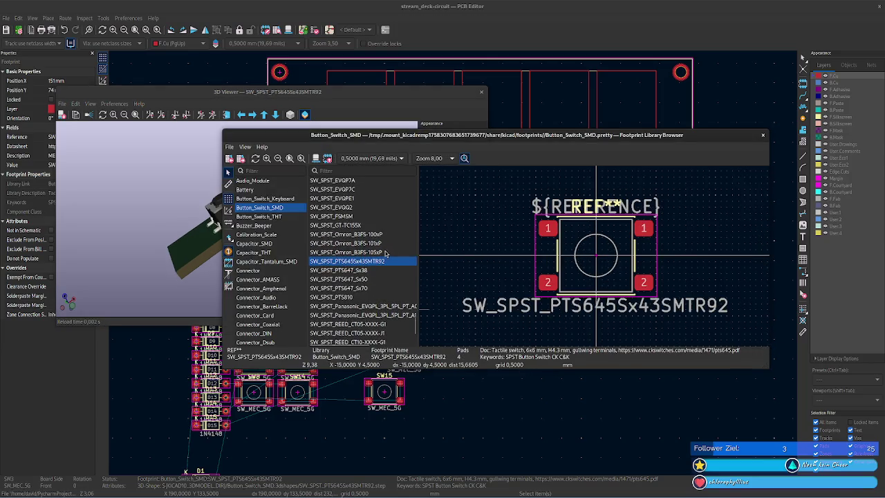
scroll(388, 254, up, 1)
scroll(387, 255, down, 1)
scroll(387, 254, down, 1)
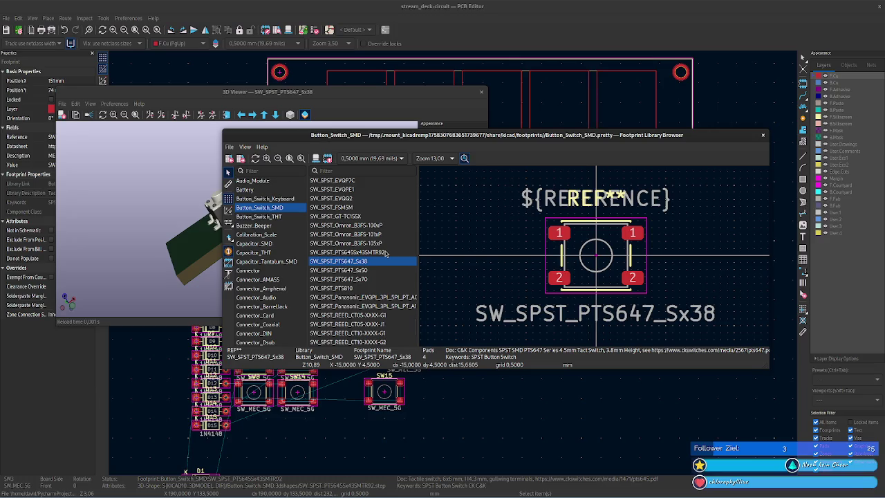
mouse_move(187, 261)
mouse_down()
mouse_move(314, 290)
mouse_move(304, 228)
mouse_up()
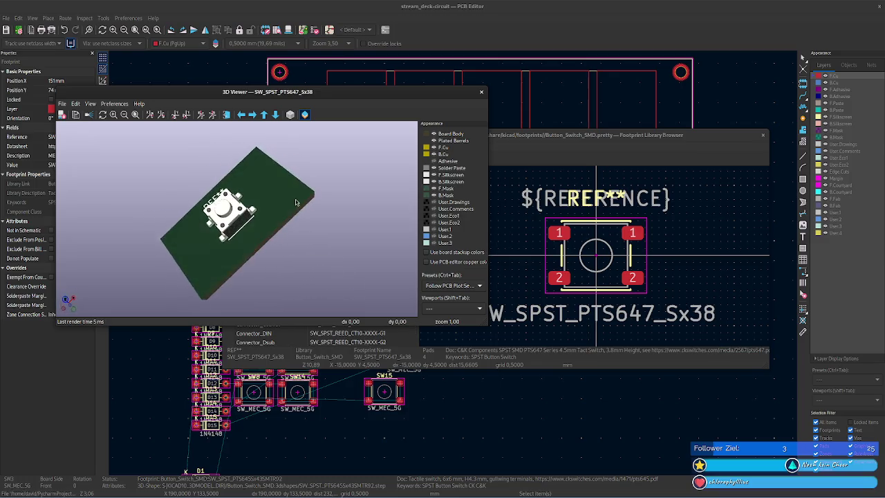
click(498, 317)
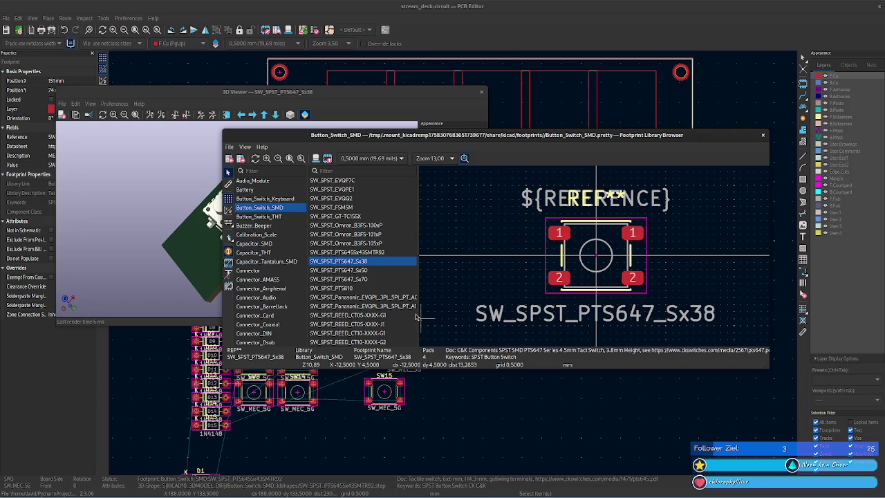
Compare the PTS647_Sx50 footprint against the Sx38 and Sx70 variants.
click(371, 269)
key(Up)
key(Down)
key(Up)
key(Down)
key(Down)
key(Up)
key(Down)
key(Up)
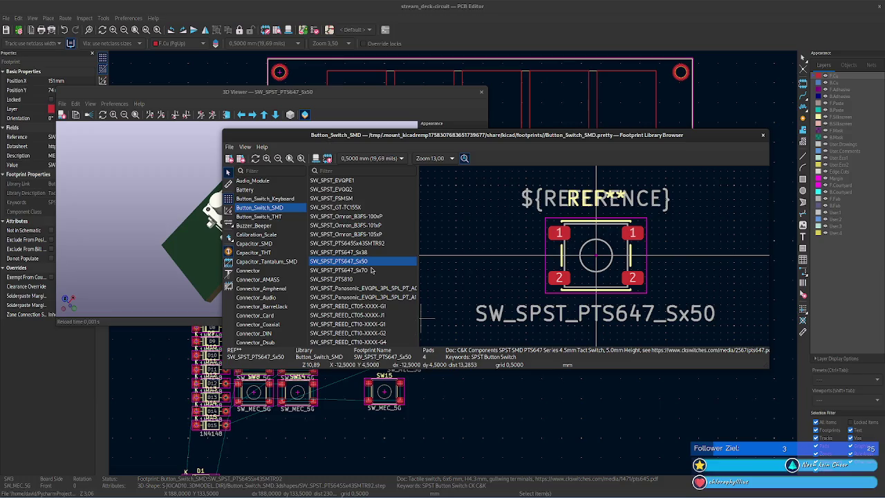
Check the PTS810 footprint, settle back on PTS647_Sx50, and close the footprint browser.
key(Down)
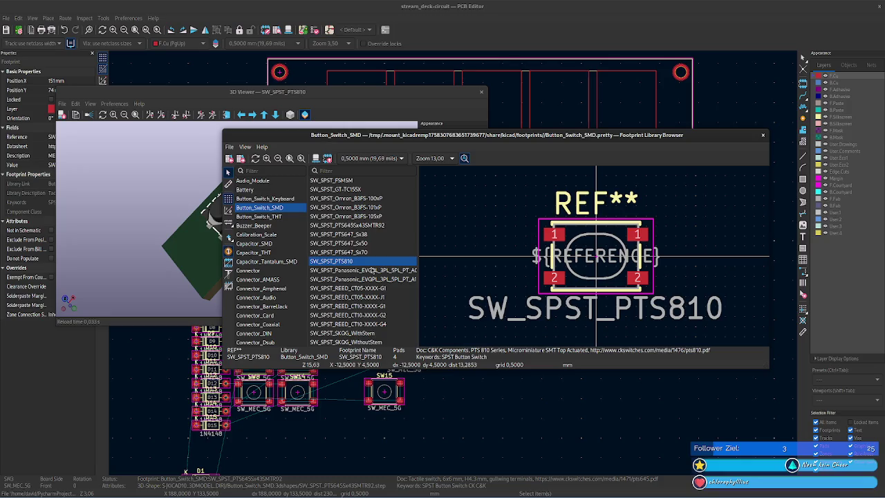
key(Up)
key(Down)
key(Up)
key(Up)
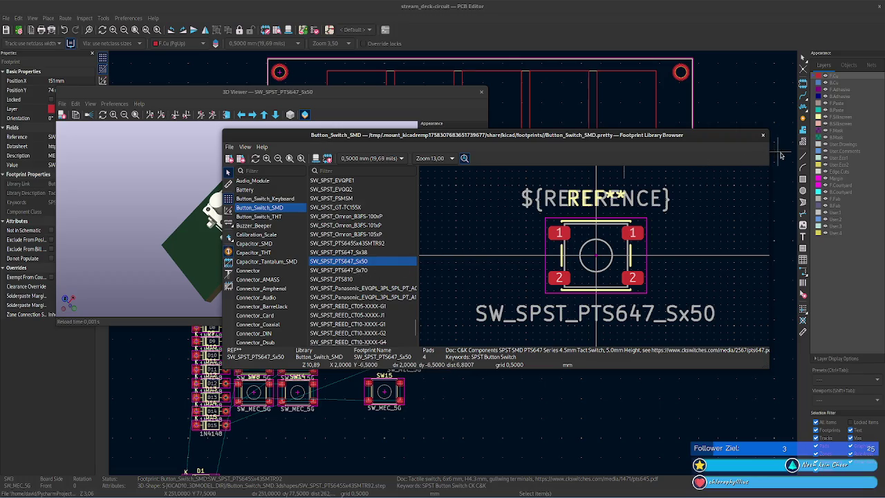
click(763, 137)
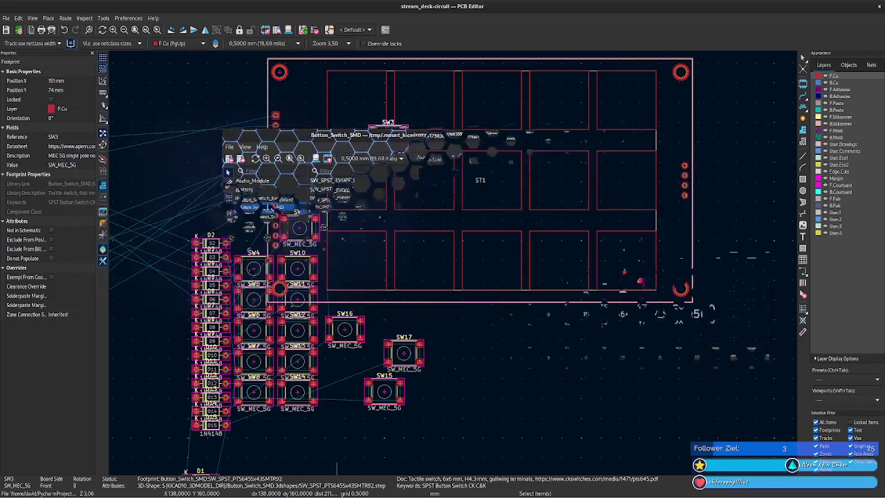
Switch to the stream_deck_circuit schematic and launch Assign Footprints.
click(375, 468)
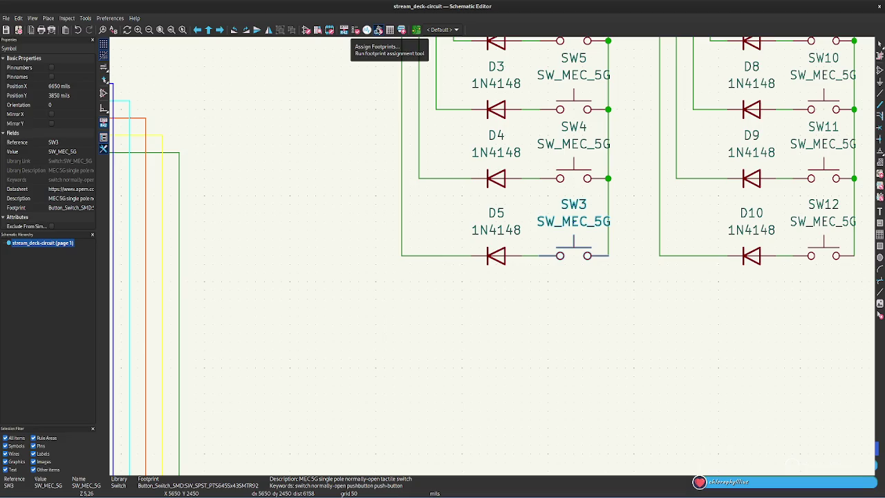
click(378, 31)
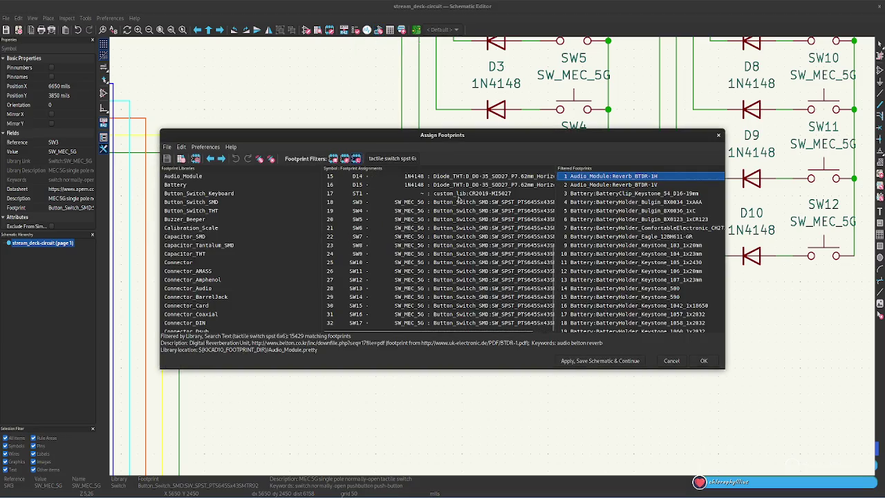
Select the switch symbols SW3 through SW17 in the assignment list.
click(458, 201)
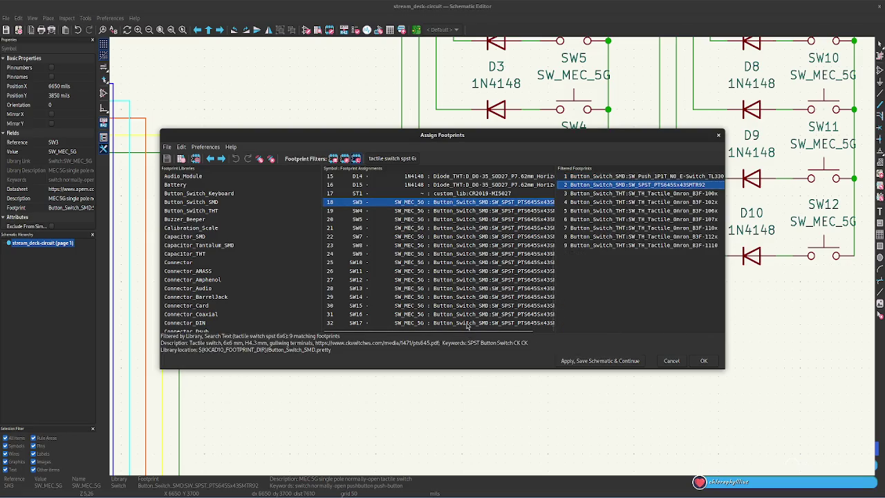
ctrl+drag(467, 316, 471, 323)
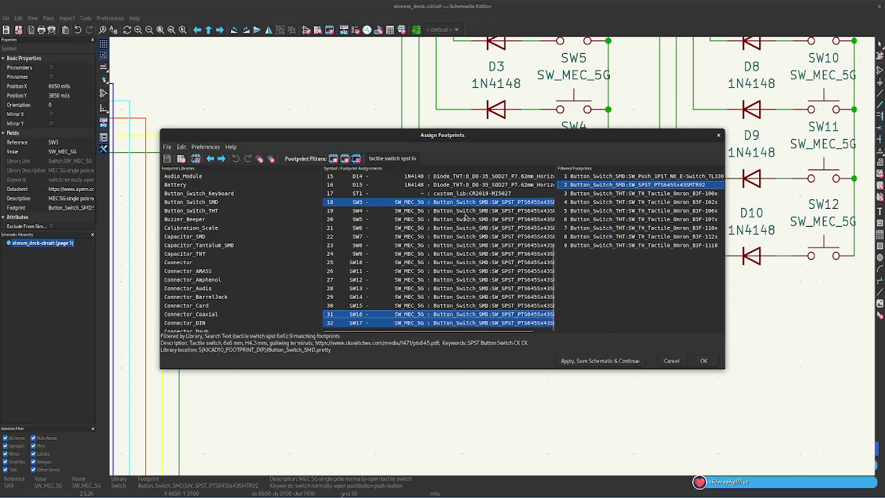
click(462, 205)
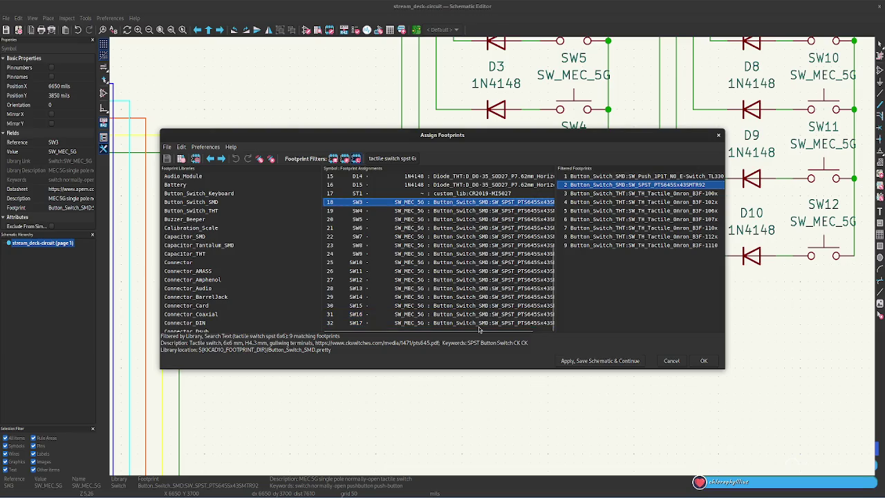
shift+click(478, 326)
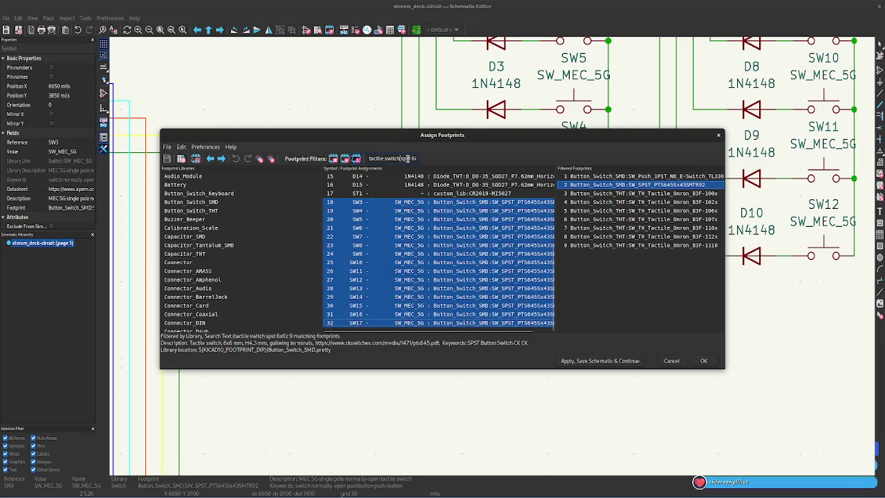
Drop the size term from the footprint filter and browse the broader filtered list.
drag(409, 158, 417, 160)
key(BackSpace)
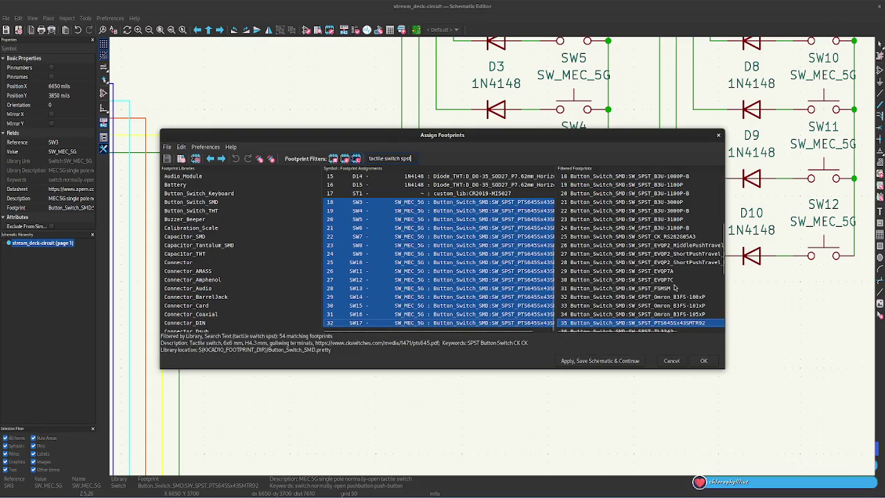
scroll(674, 286, down, 2)
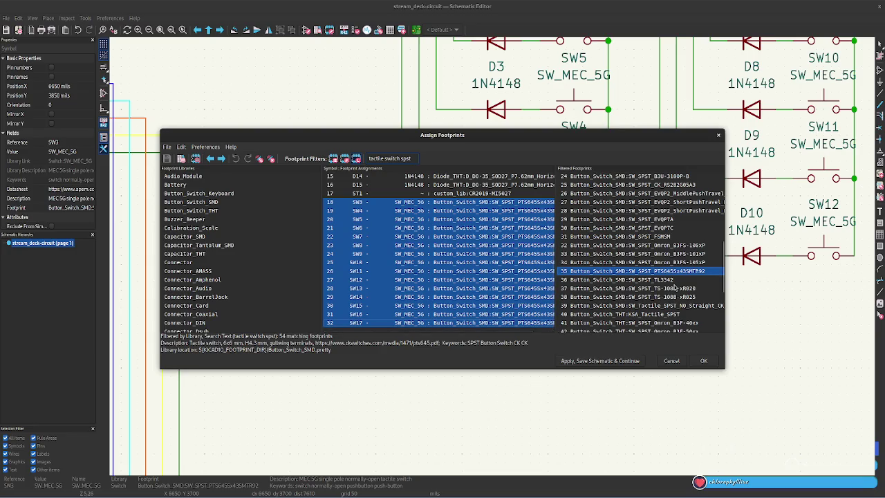
scroll(675, 285, down, 4)
scroll(674, 286, down, 1)
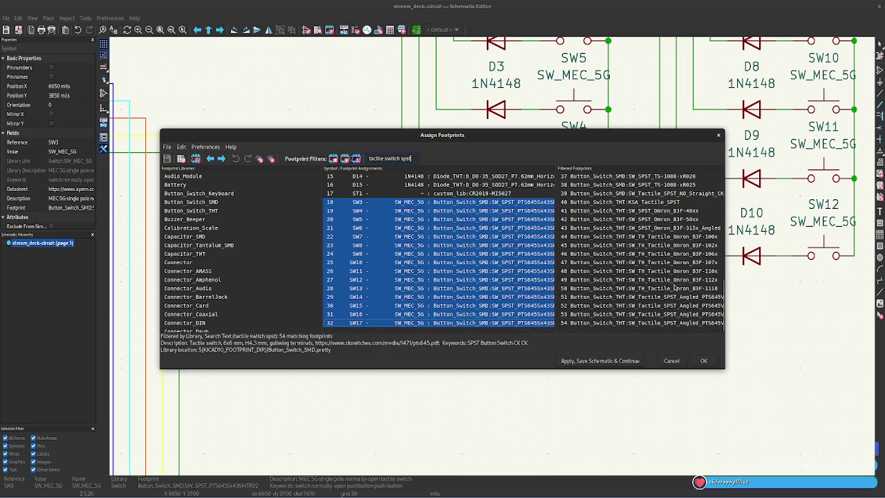
scroll(674, 287, up, 3)
scroll(678, 288, up, 3)
scroll(680, 290, up, 3)
scroll(680, 290, up, 3)
scroll(680, 291, down, 2)
scroll(680, 291, down, 2)
scroll(679, 290, down, 2)
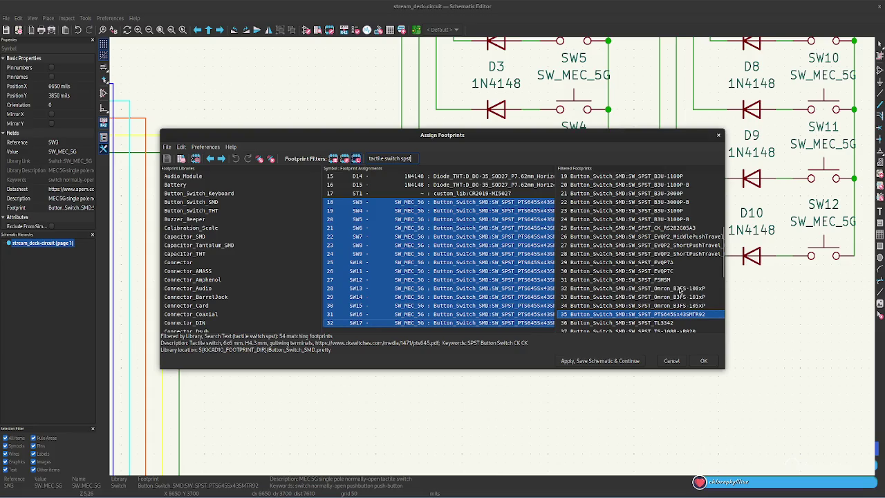
scroll(680, 290, down, 3)
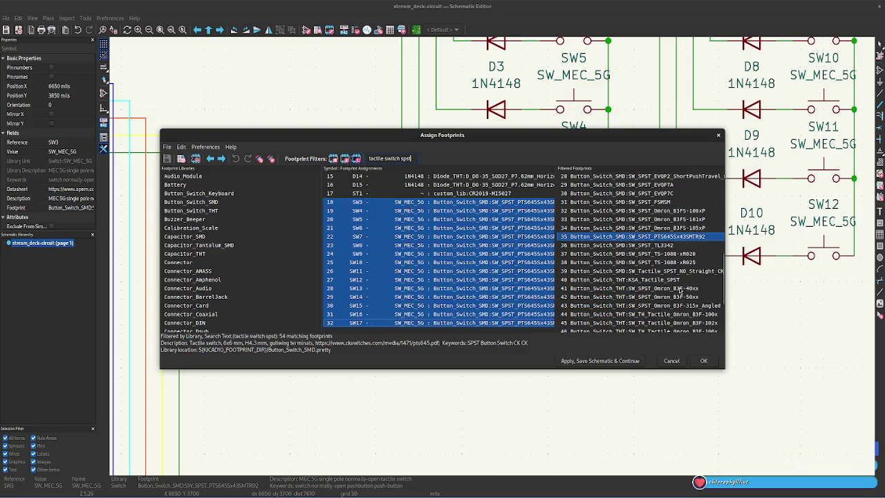
Remove 'spst' from the filter, leaving 'tactile switch', and select SW_PUSH_6mm.
double_click(409, 158)
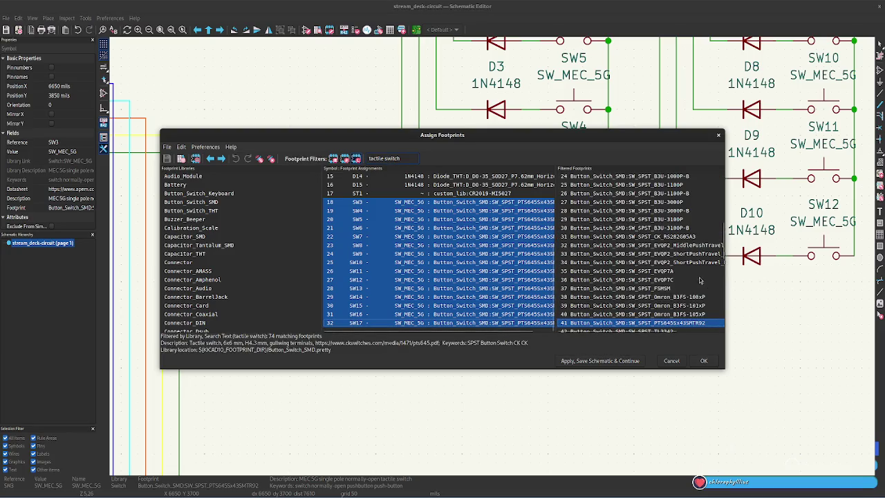
scroll(684, 273, down, 3)
scroll(685, 273, down, 1)
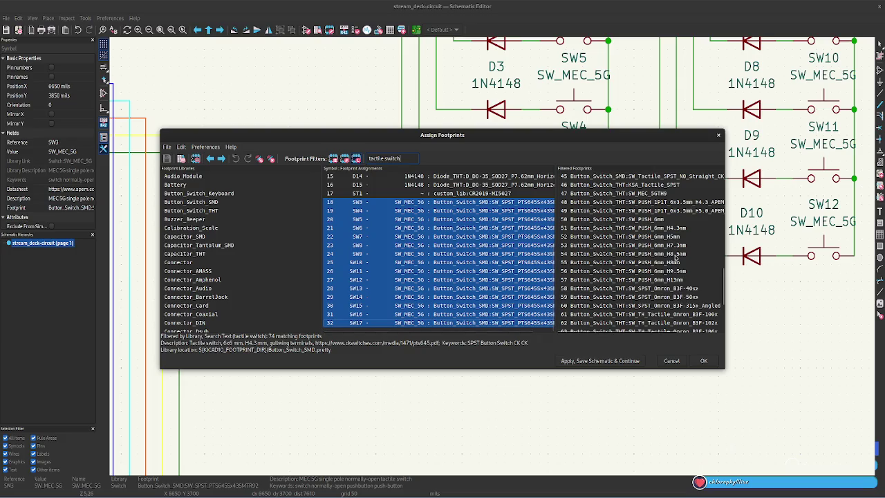
click(676, 220)
double_click(676, 220)
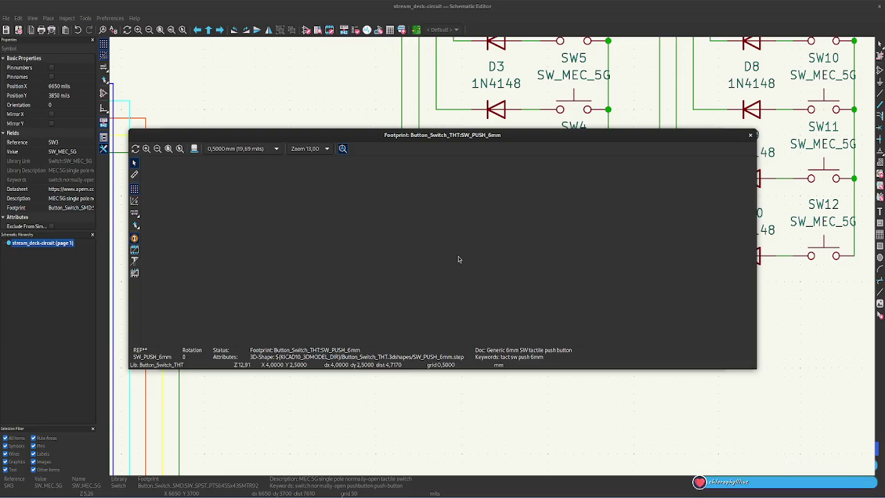
click(194, 148)
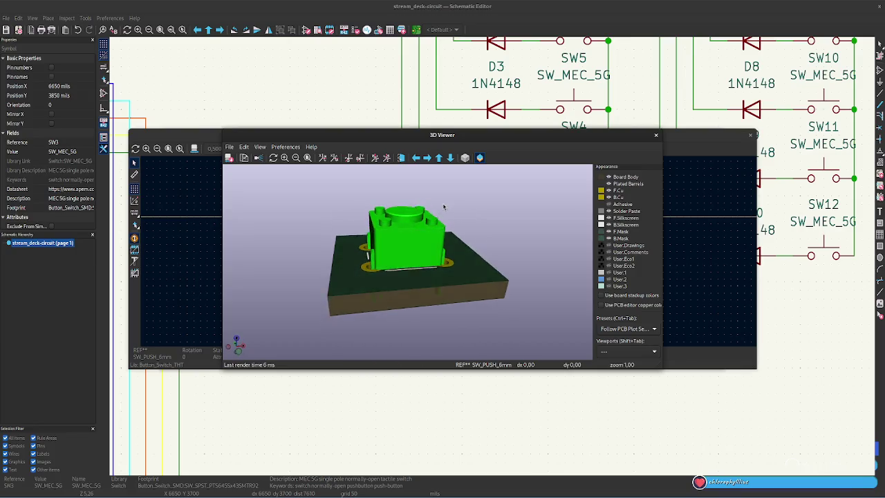
click(656, 135)
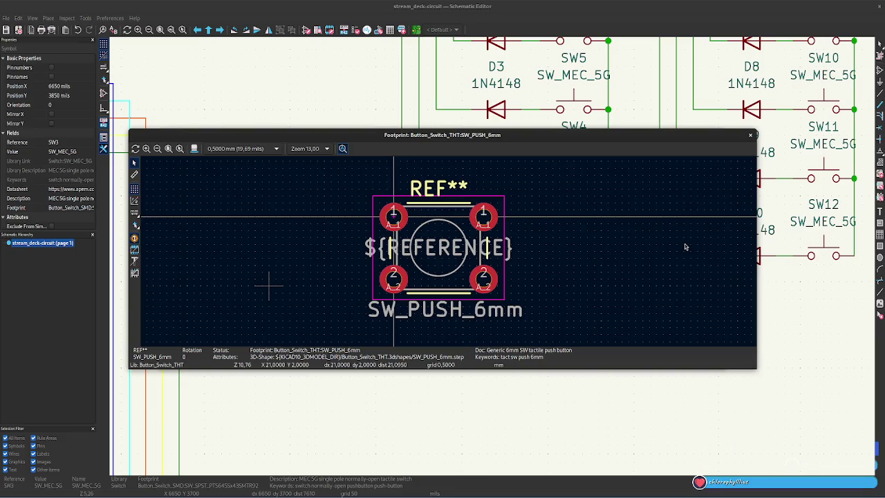
click(750, 135)
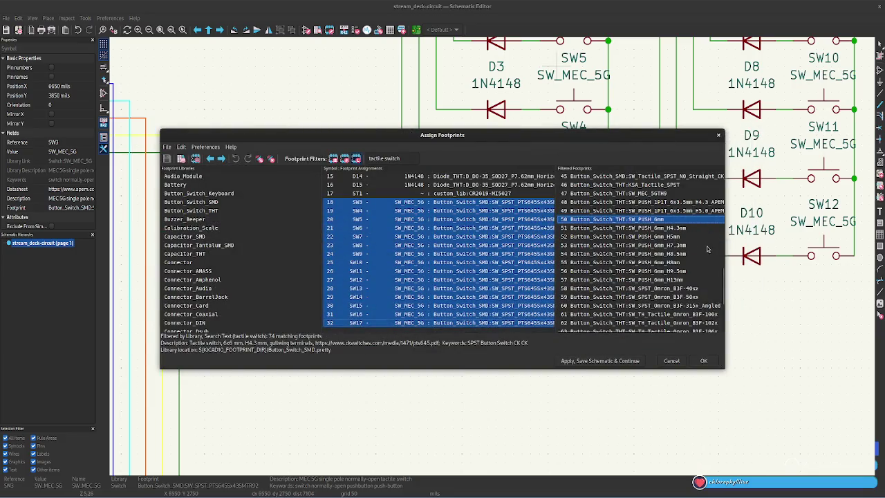
click(692, 287)
scroll(690, 287, down, 2)
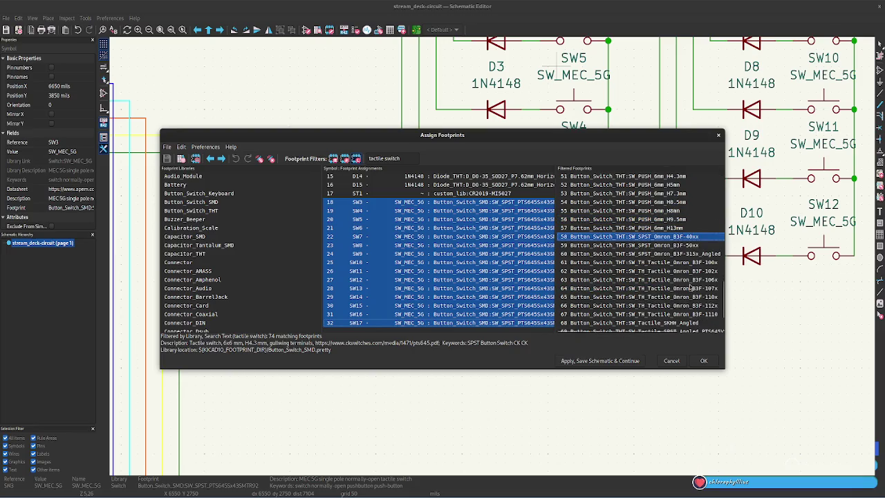
scroll(690, 288, down, 2)
scroll(690, 288, up, 4)
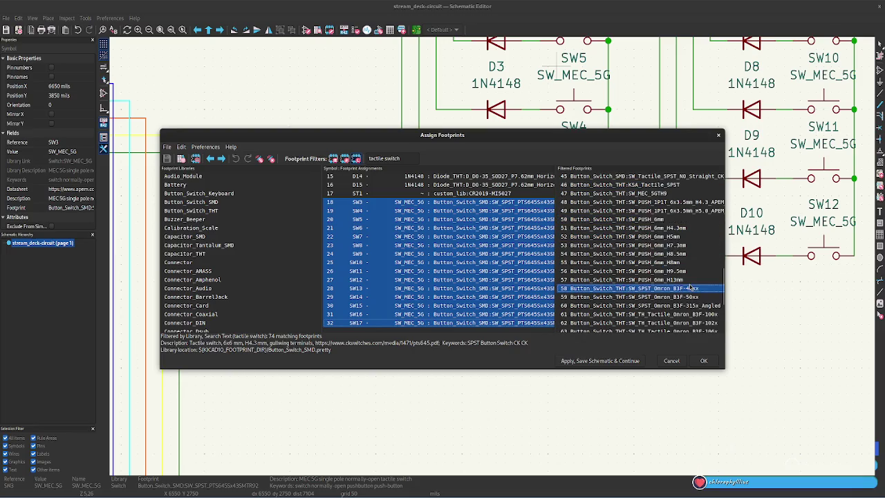
scroll(690, 287, up, 1)
scroll(690, 288, up, 2)
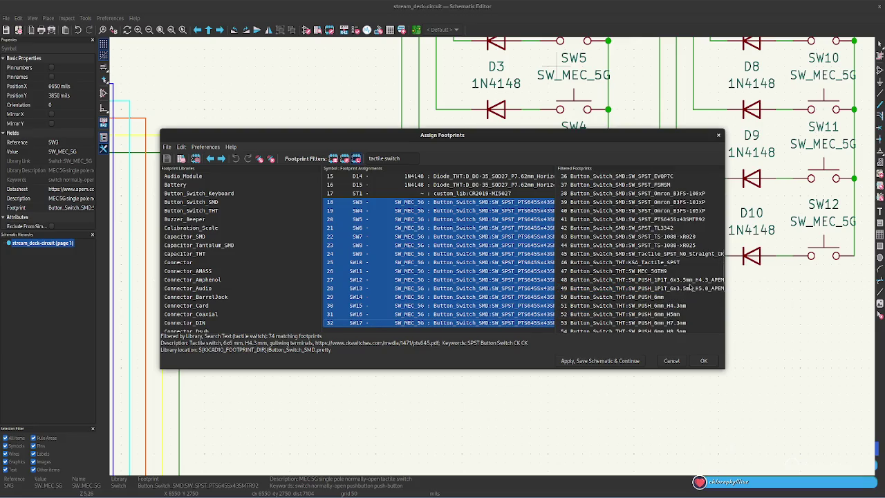
click(690, 281)
double_click(690, 280)
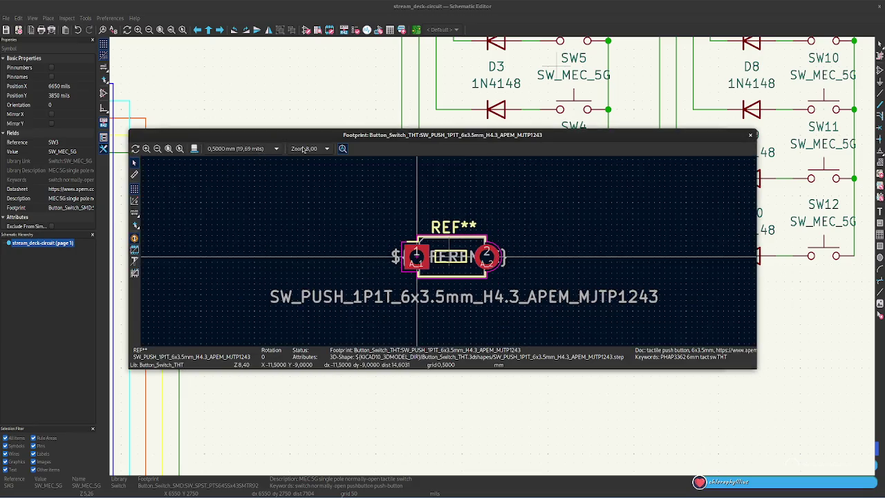
click(194, 149)
mouse_move(450, 267)
mouse_down()
mouse_move(421, 271)
mouse_move(442, 270)
mouse_up()
click(655, 134)
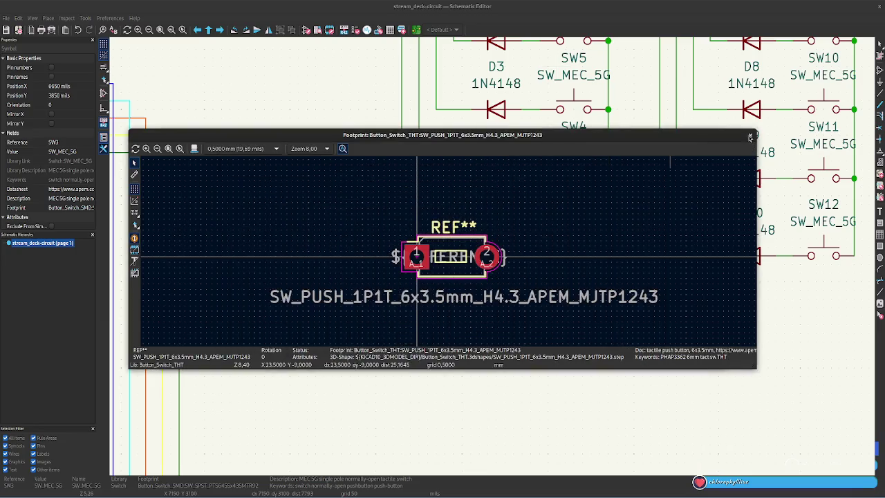
click(750, 137)
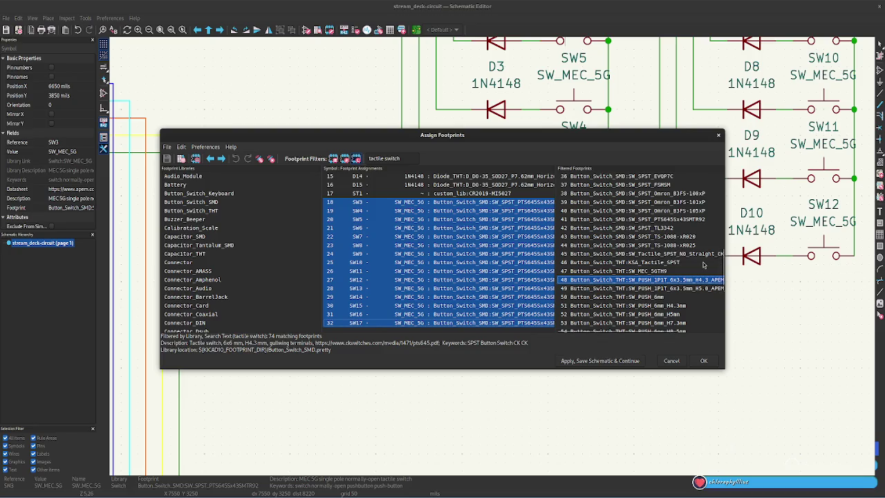
scroll(703, 265, up, 4)
scroll(703, 265, down, 3)
scroll(703, 265, up, 3)
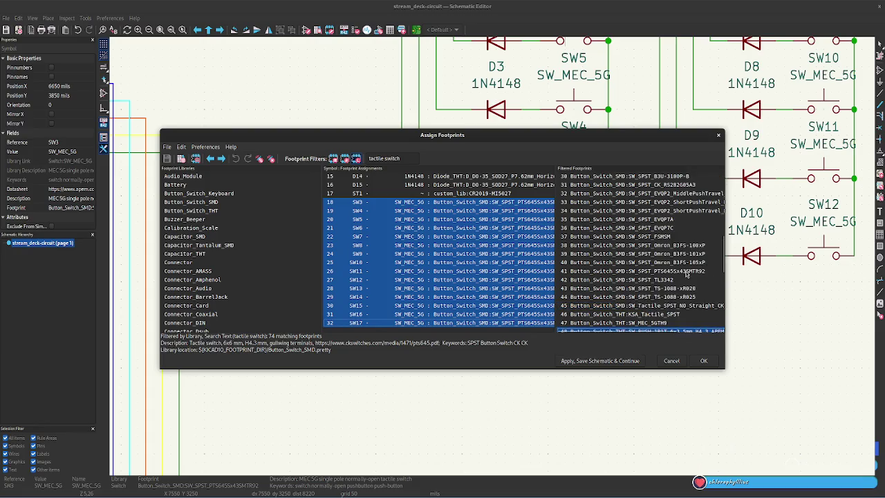
click(688, 271)
double_click(684, 276)
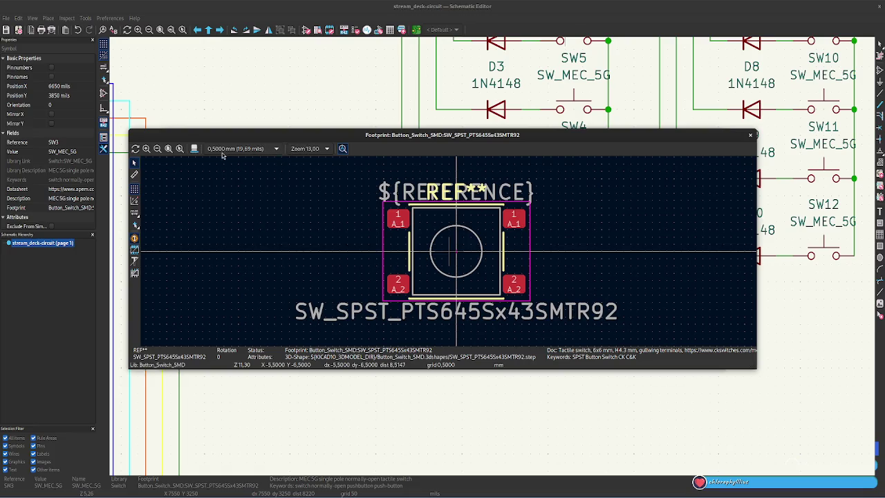
click(194, 149)
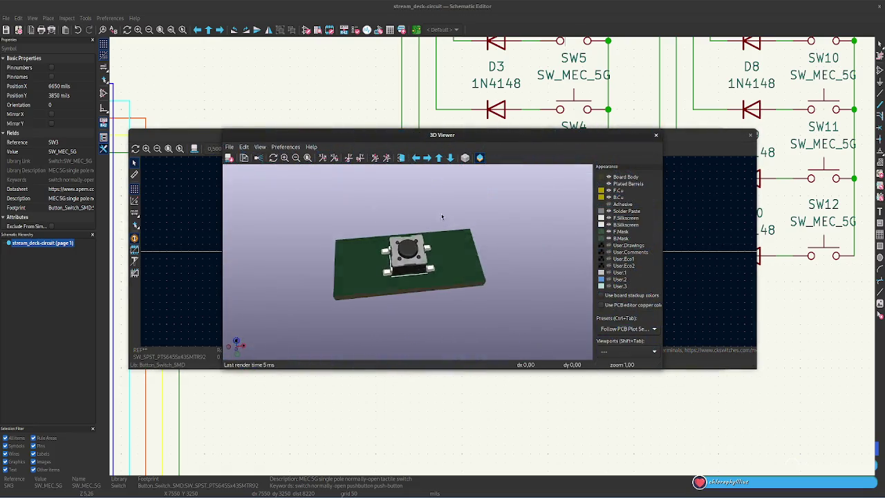
click(656, 136)
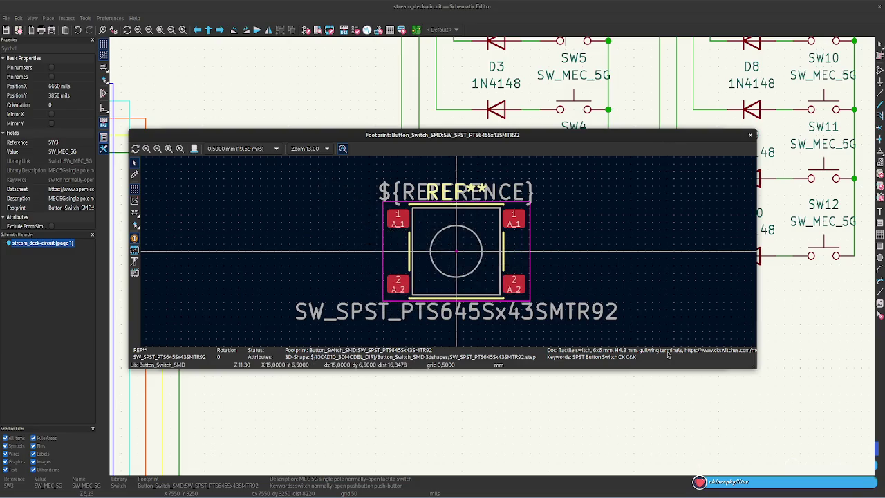
click(750, 135)
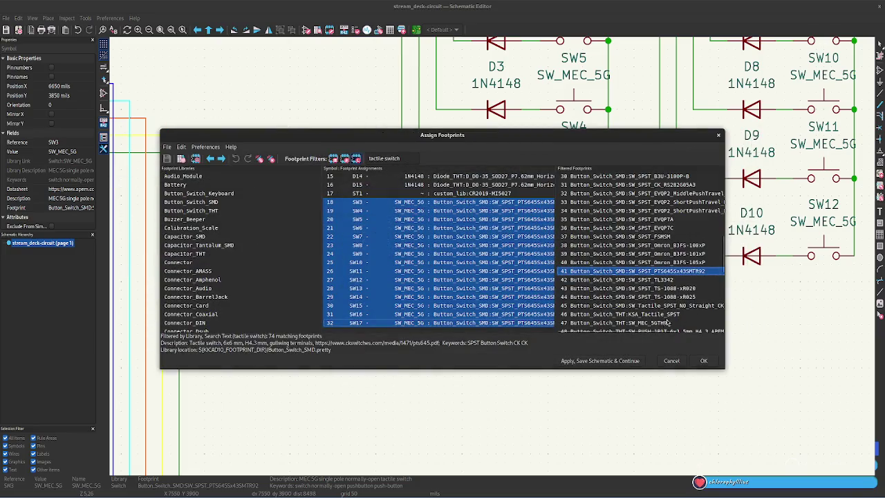
scroll(669, 265, up, 2)
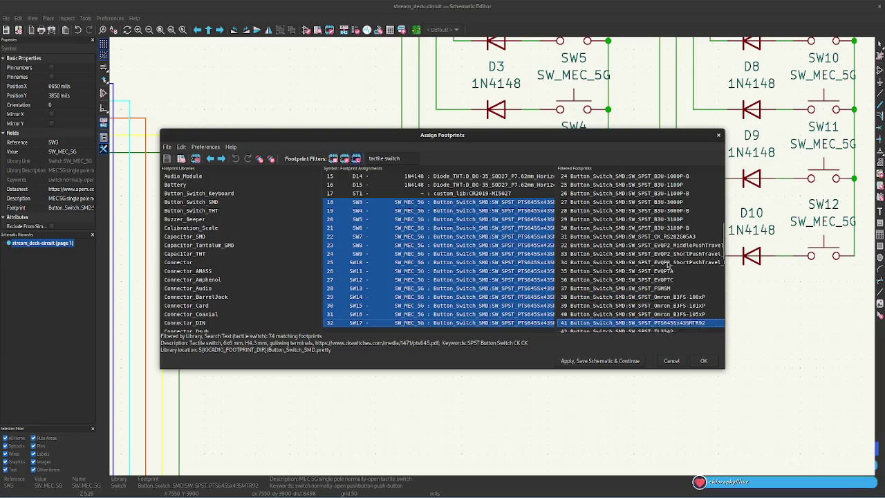
scroll(670, 269, up, 3)
scroll(671, 270, up, 3)
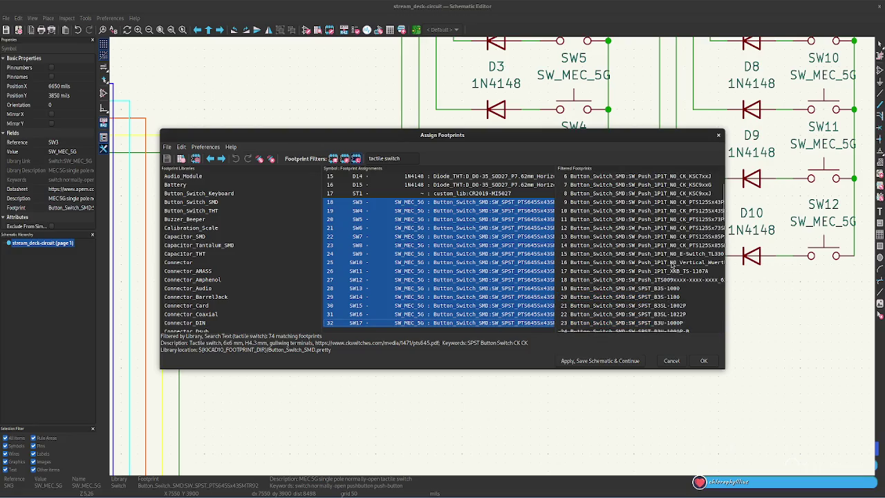
scroll(671, 267, up, 1)
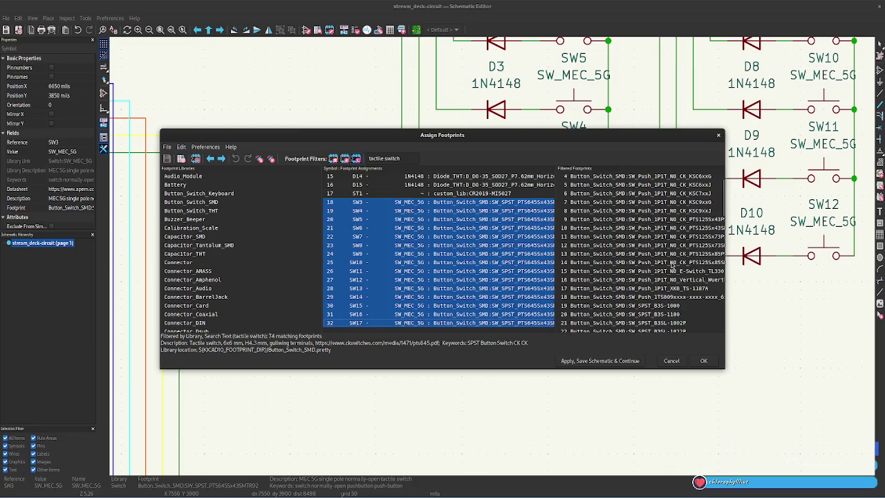
scroll(672, 268, up, 1)
click(657, 193)
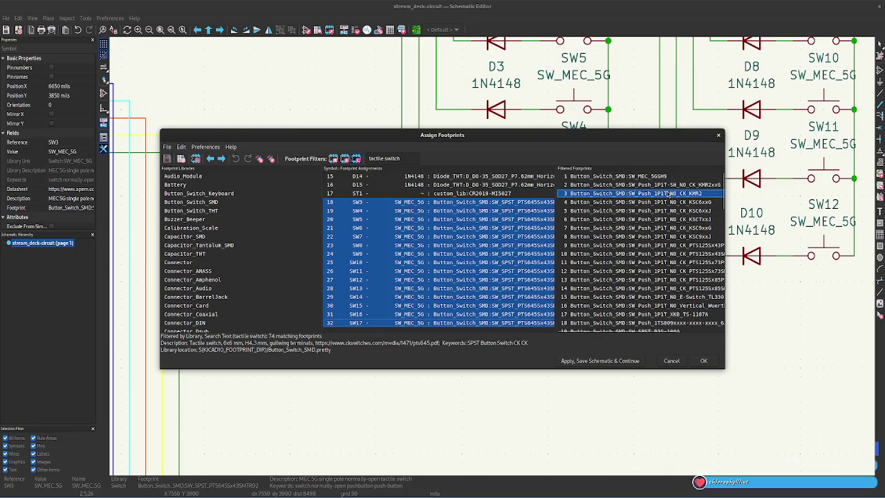
double_click(657, 193)
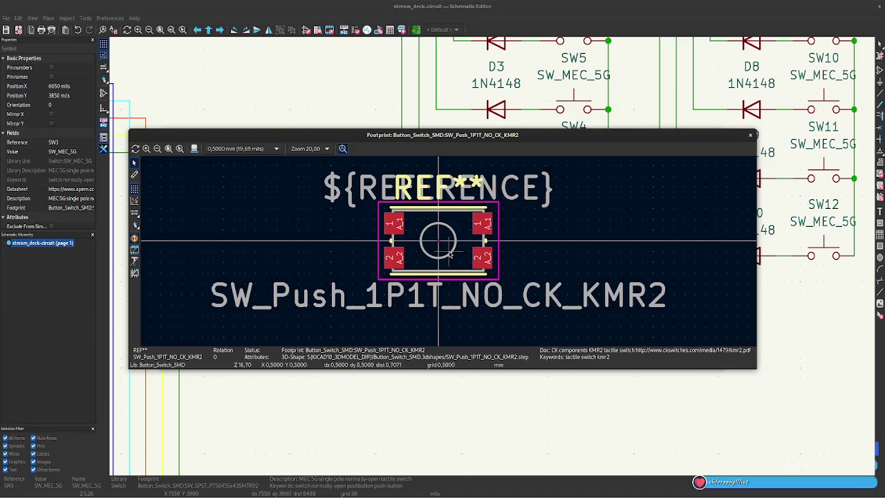
click(194, 148)
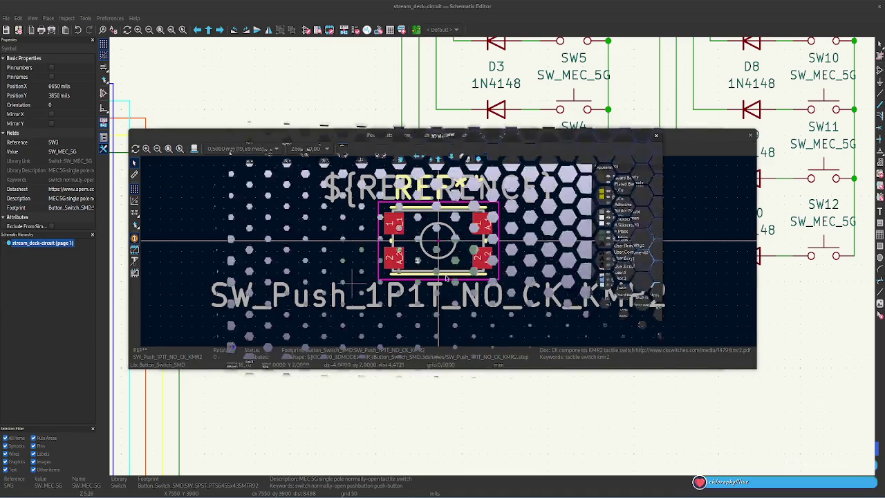
mouse_move(442, 221)
mouse_down()
mouse_move(377, 325)
mouse_move(498, 232)
mouse_up()
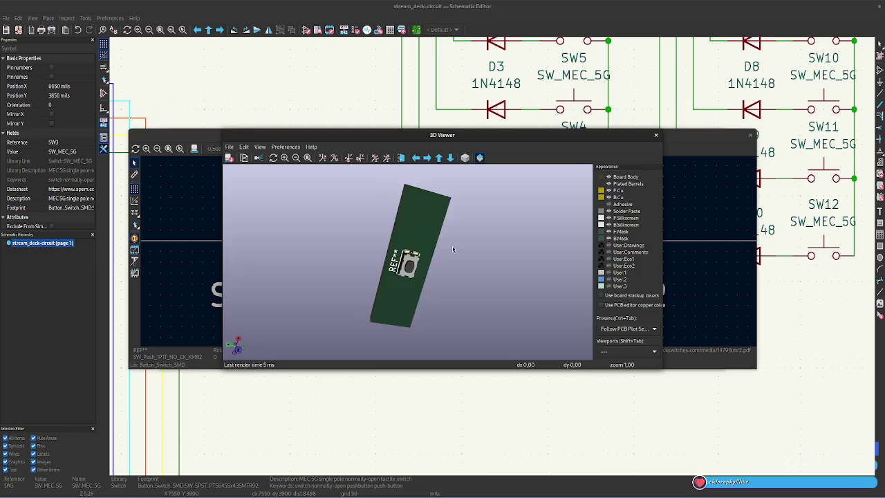
click(658, 136)
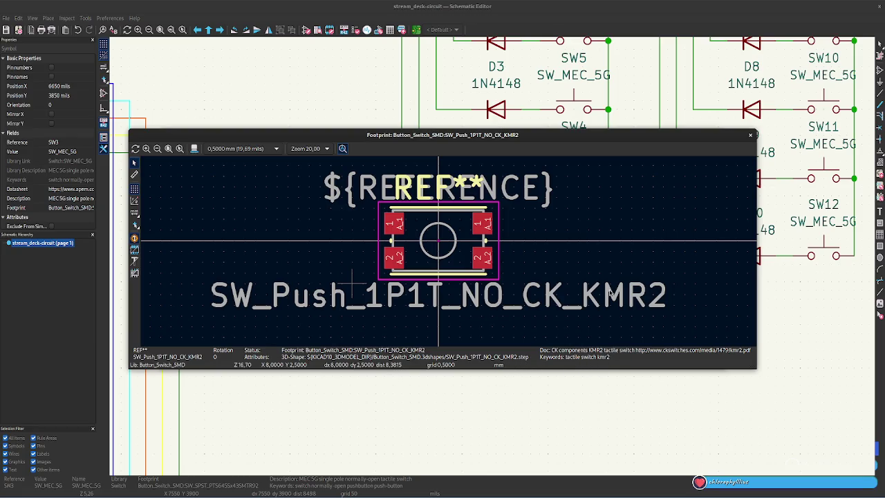
click(750, 135)
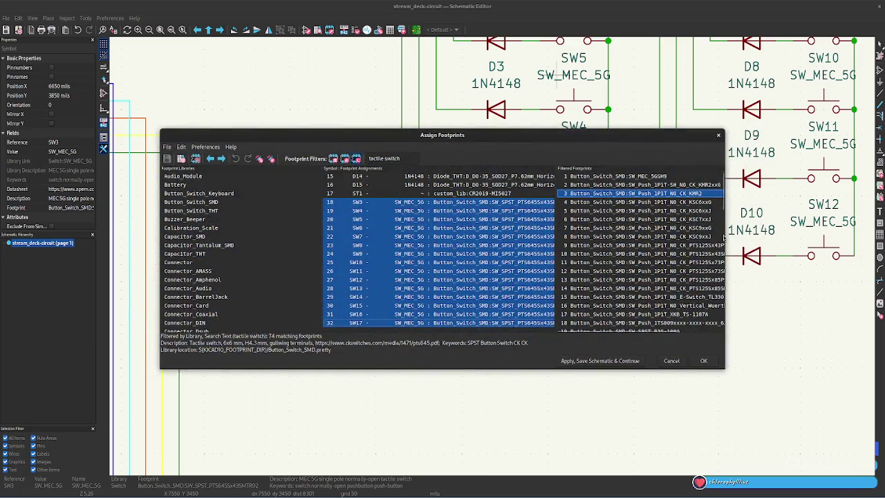
drag(723, 238, 764, 232)
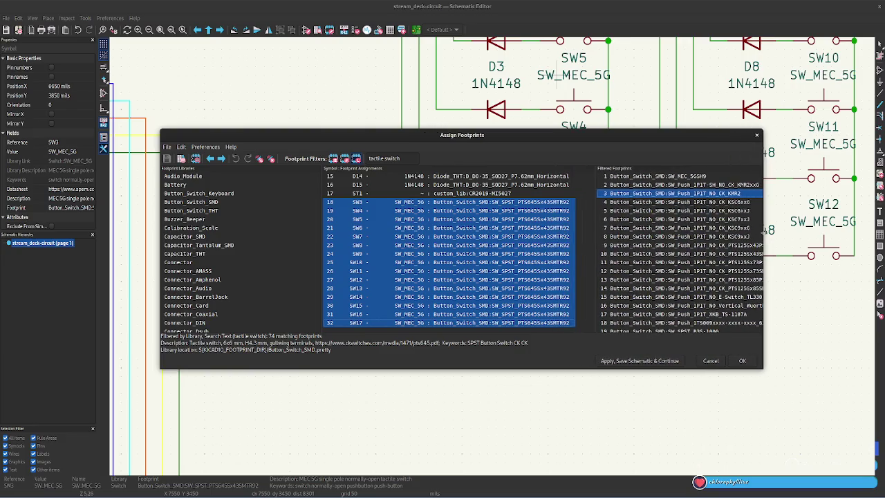
drag(594, 238, 507, 238)
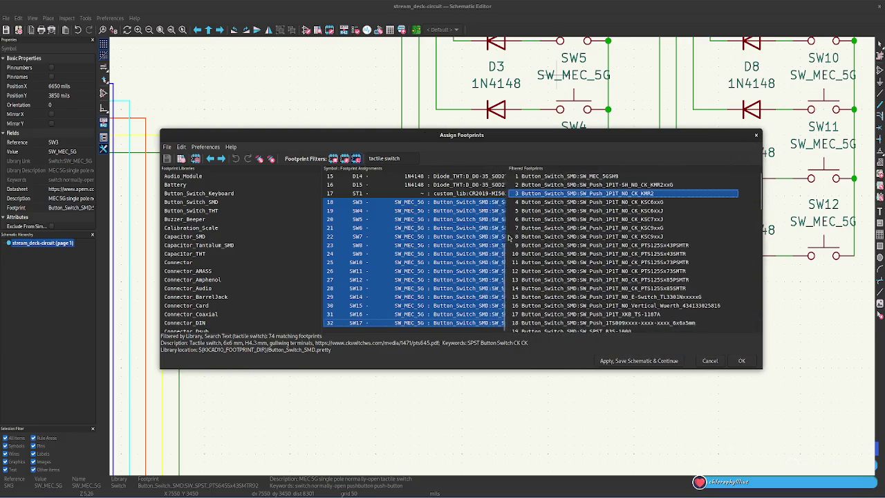
scroll(663, 260, down, 1)
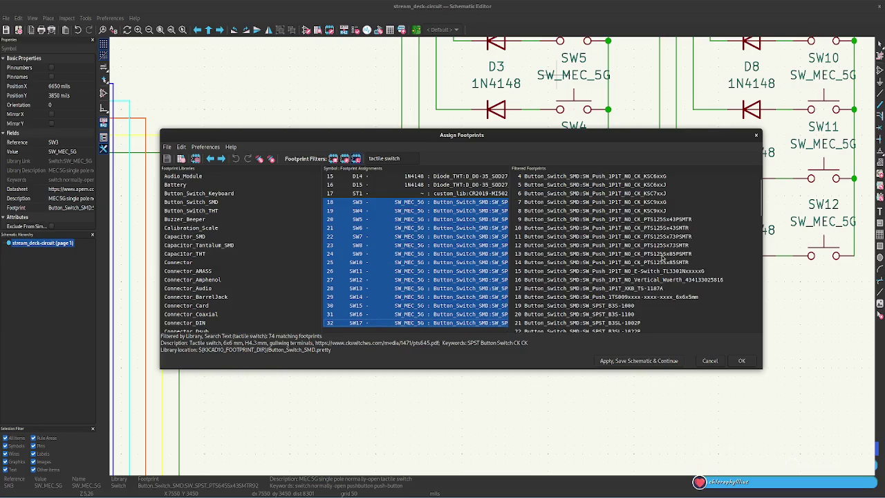
click(660, 298)
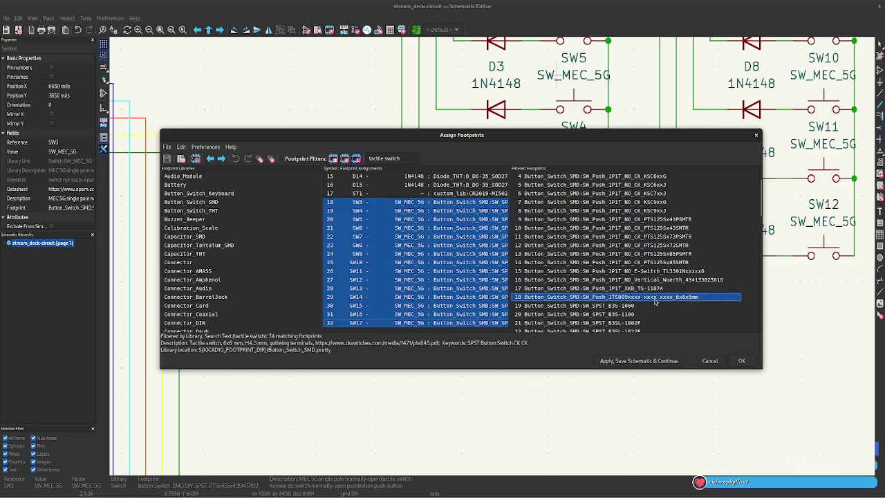
click(665, 281)
right_click(665, 280)
click(681, 284)
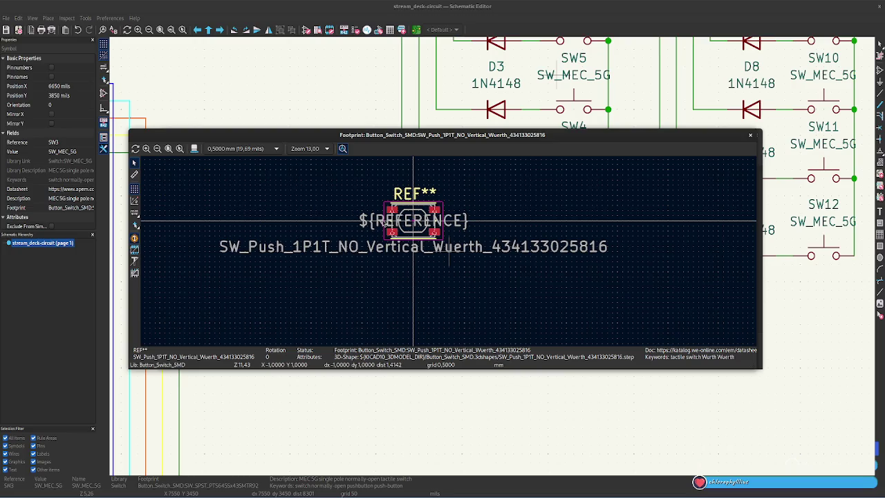
Zoom in on the Wuerth footprint, switch viewer units to mils, then close it.
scroll(383, 224, up, 1)
scroll(445, 225, up, 1)
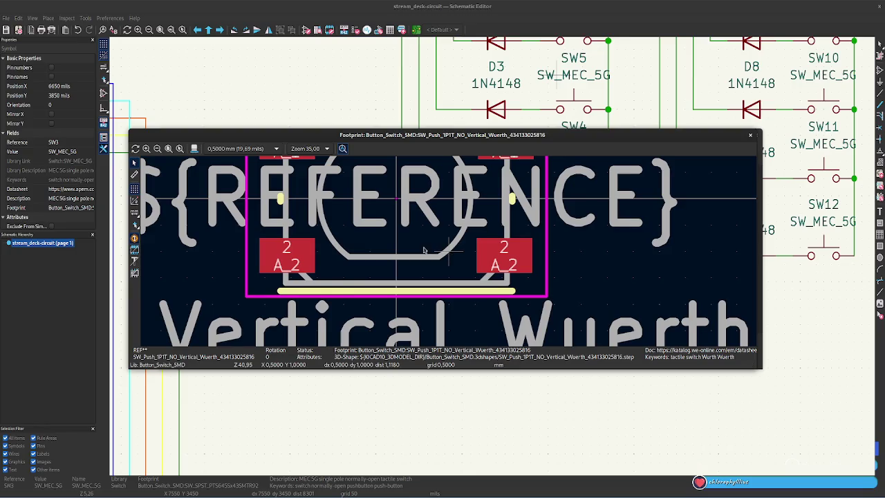
scroll(445, 226, up, 1)
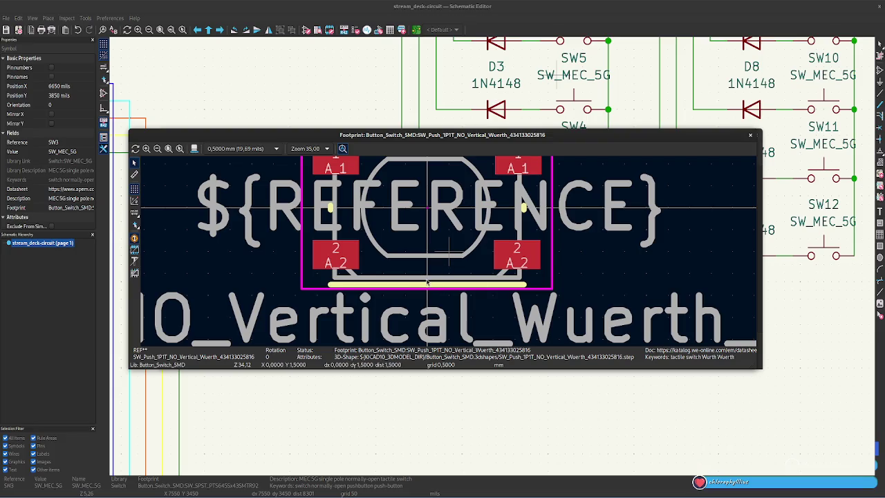
scroll(429, 287, down, 2)
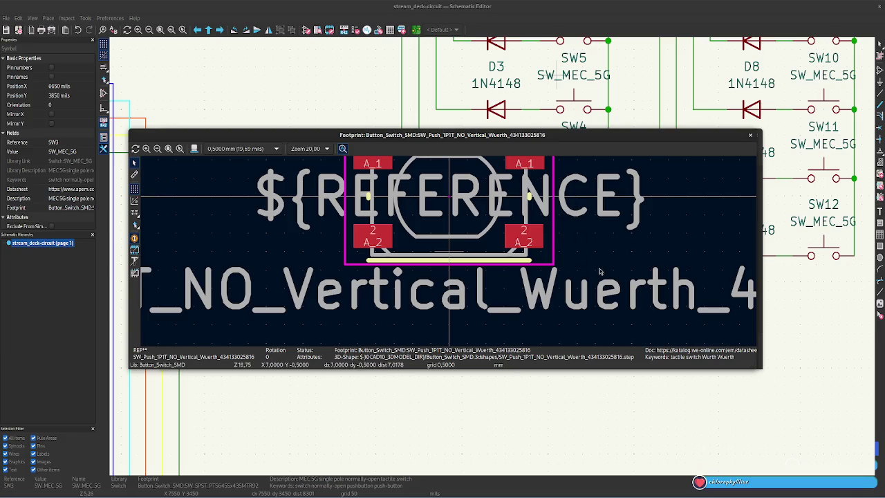
scroll(450, 251, down, 2)
scroll(450, 256, down, 1)
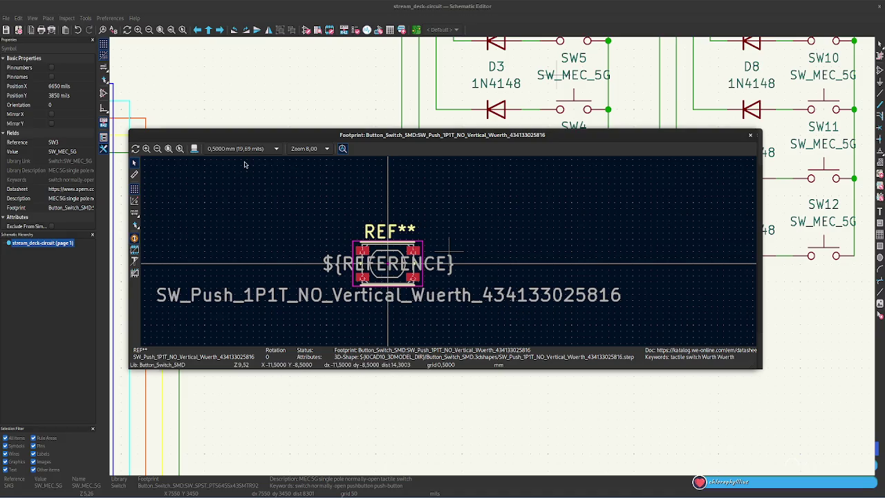
click(134, 214)
click(134, 214)
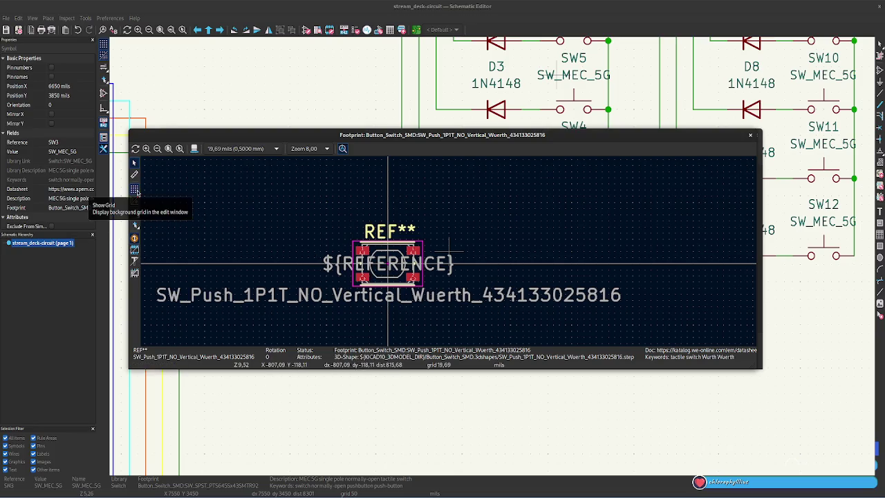
click(751, 137)
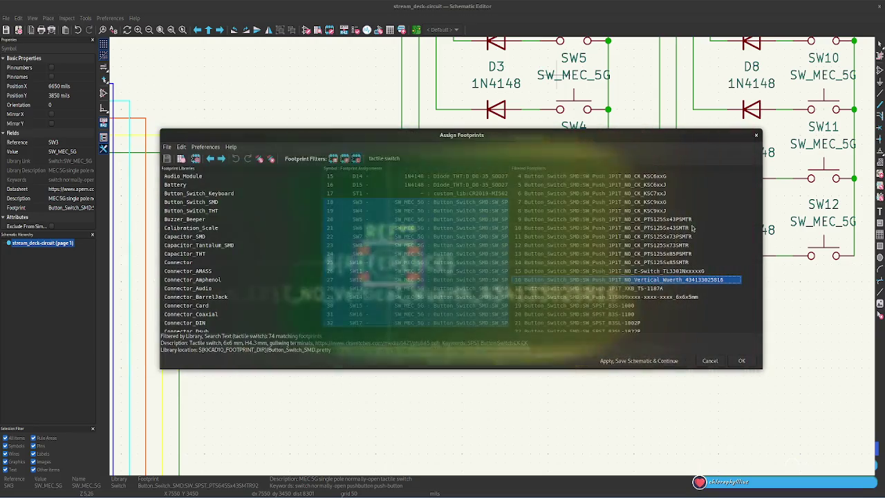
double_click(646, 271)
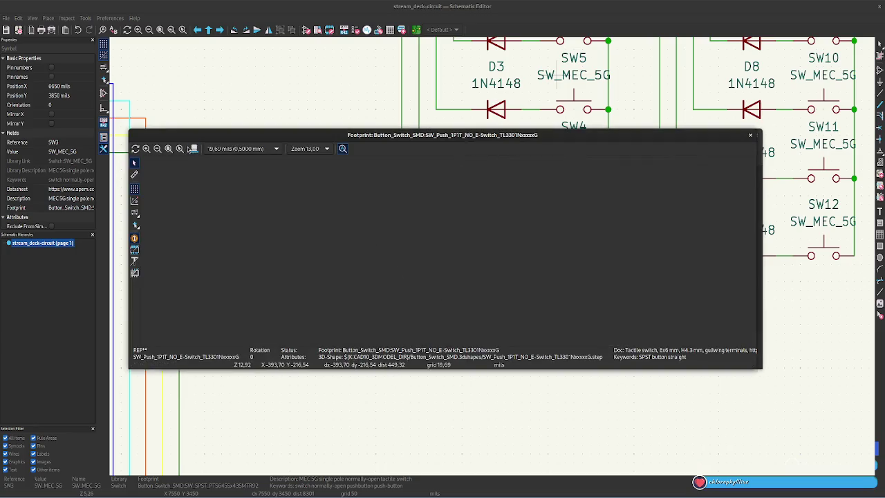
click(195, 148)
drag(434, 231, 436, 193)
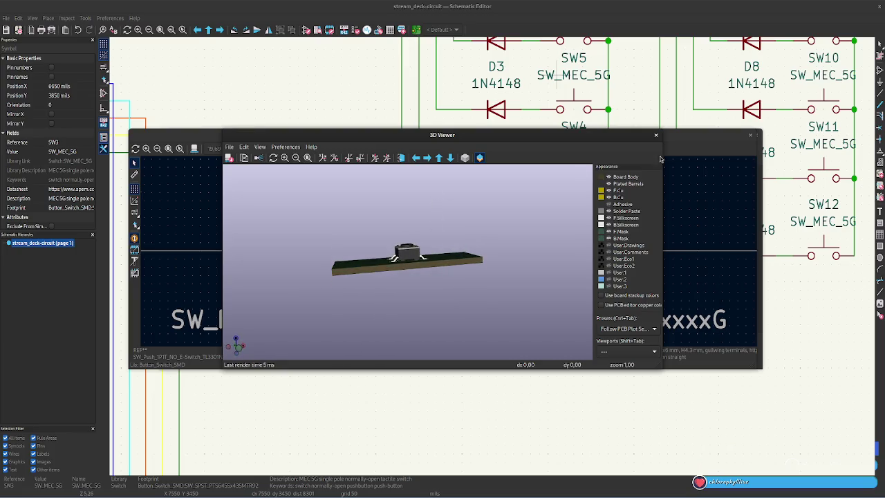
click(657, 135)
click(750, 134)
click(639, 279)
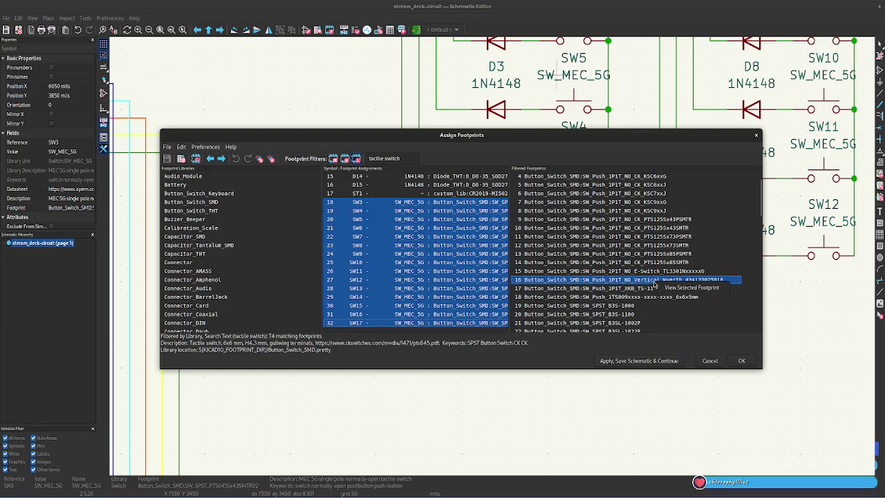
click(196, 158)
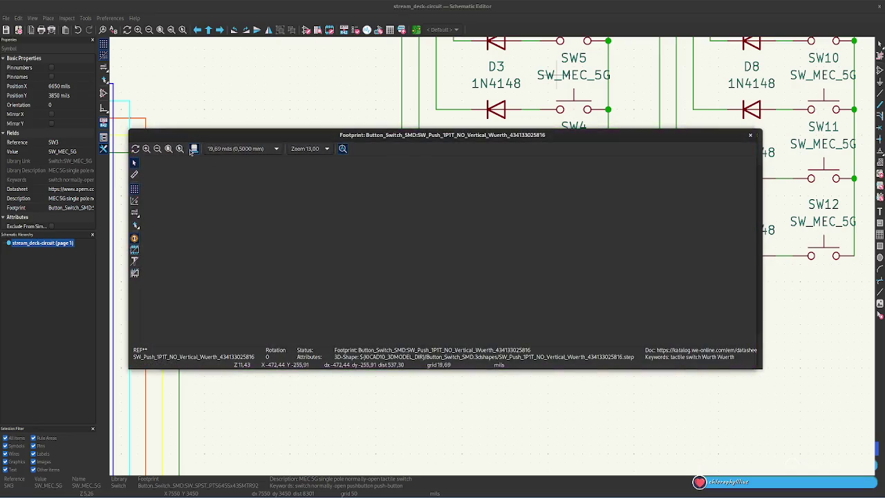
click(193, 148)
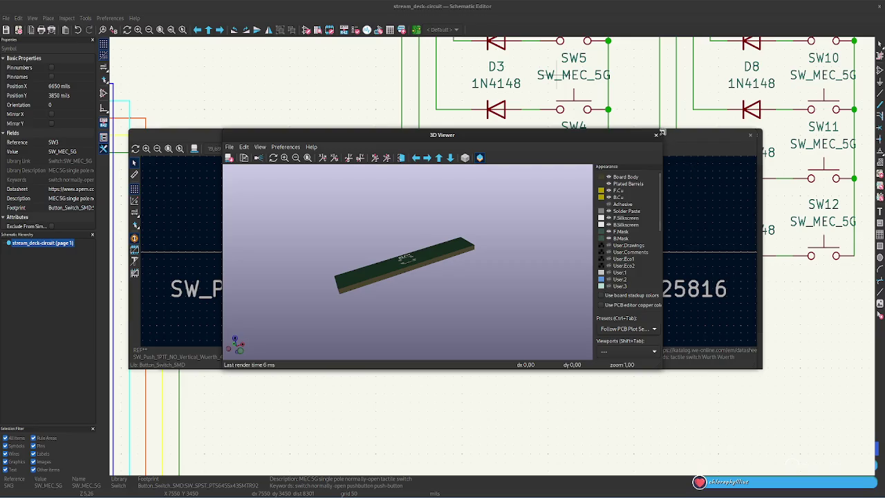
click(656, 134)
click(750, 134)
click(613, 270)
click(615, 262)
right_click(636, 262)
click(664, 269)
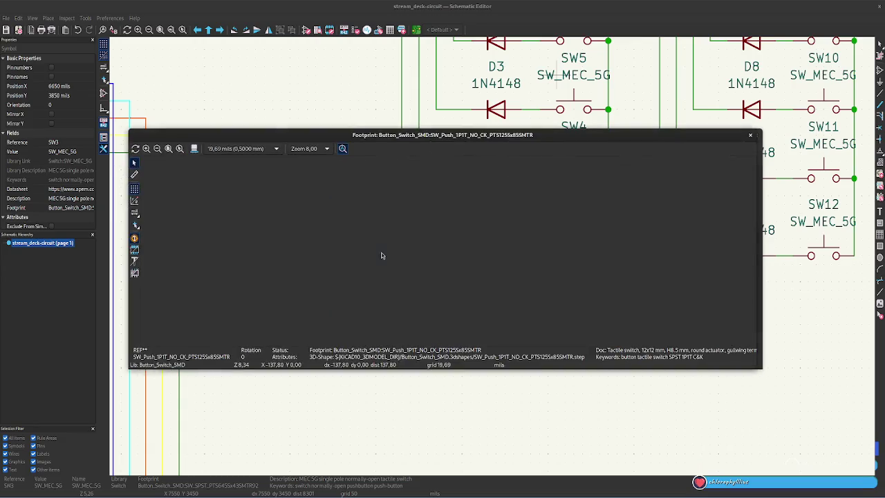
click(193, 149)
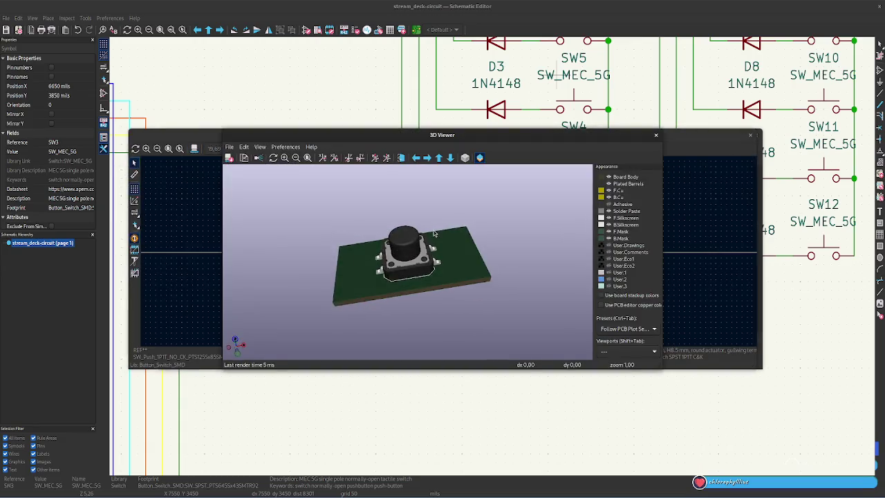
click(656, 134)
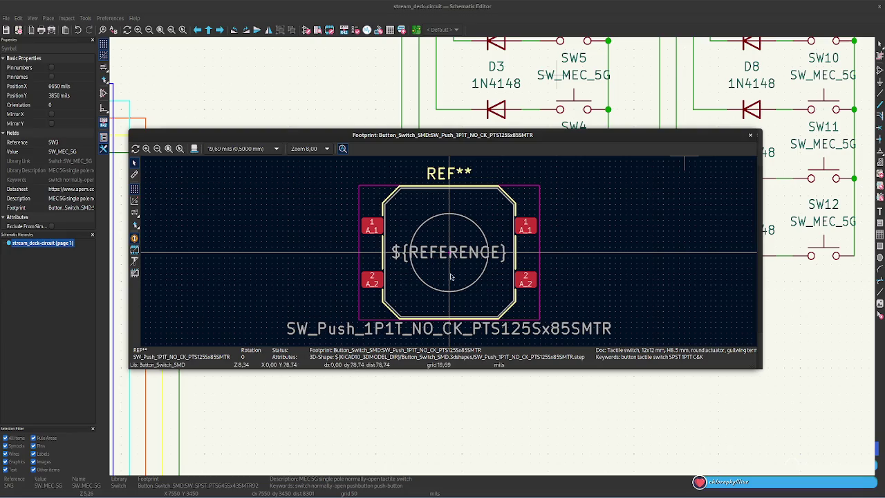
click(750, 136)
click(600, 255)
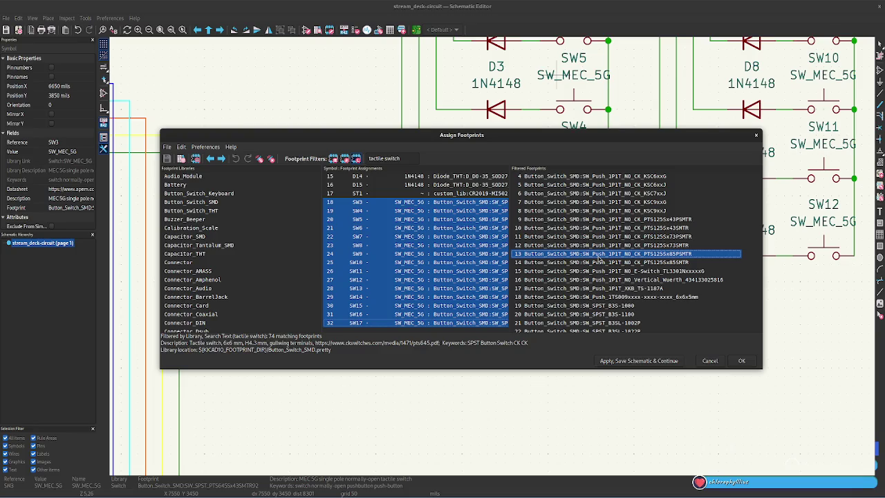
double_click(599, 255)
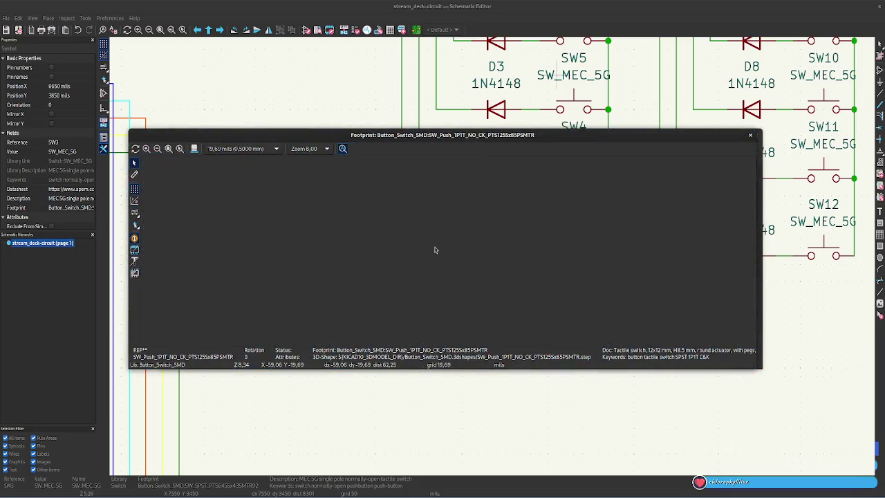
click(750, 134)
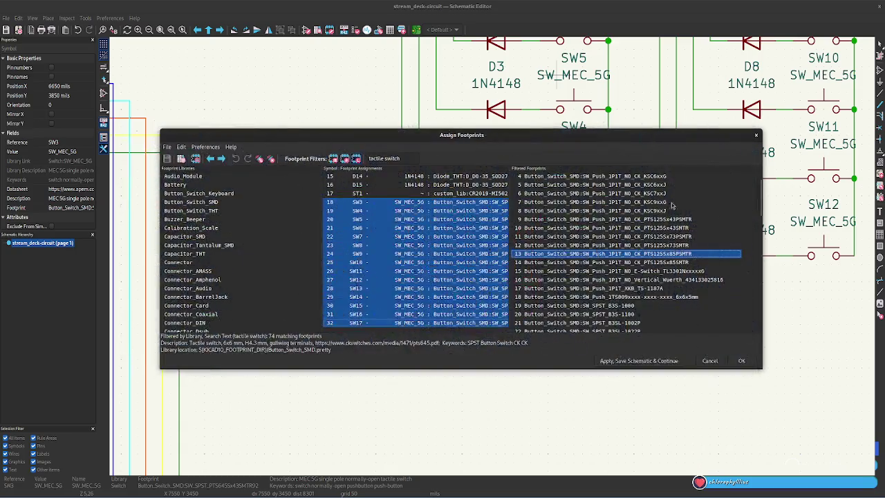
double_click(645, 222)
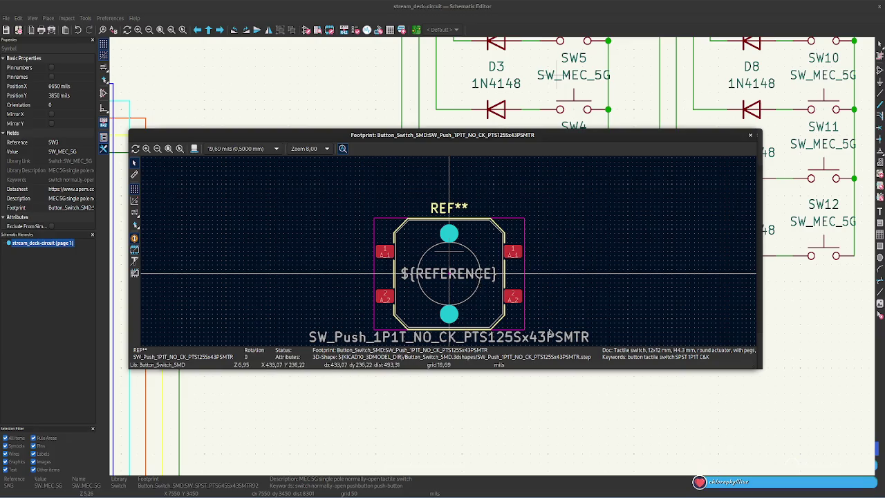
click(750, 135)
click(665, 210)
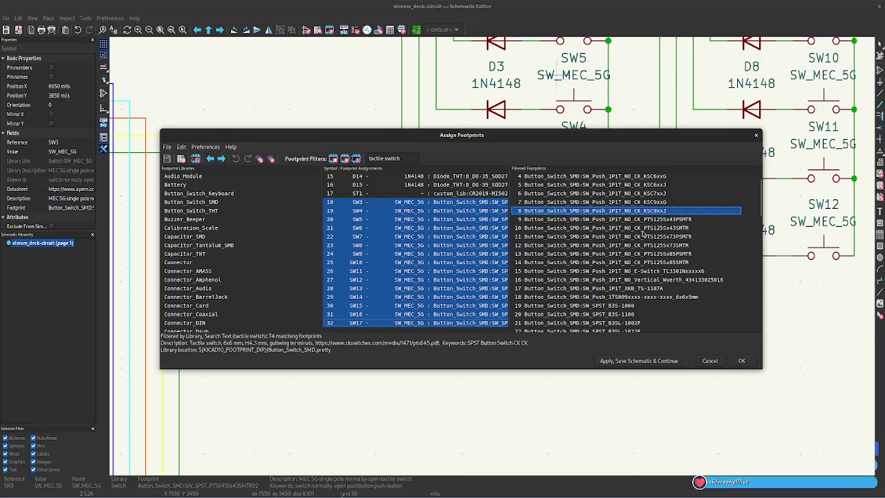
double_click(654, 211)
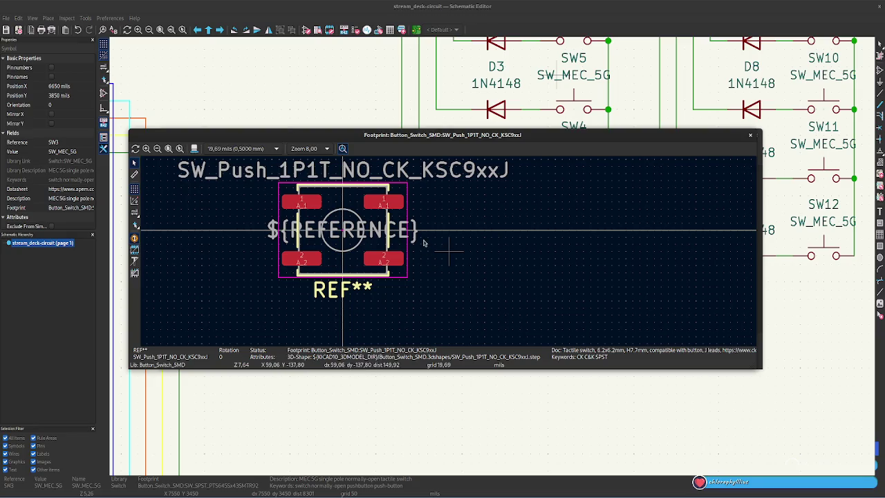
click(752, 136)
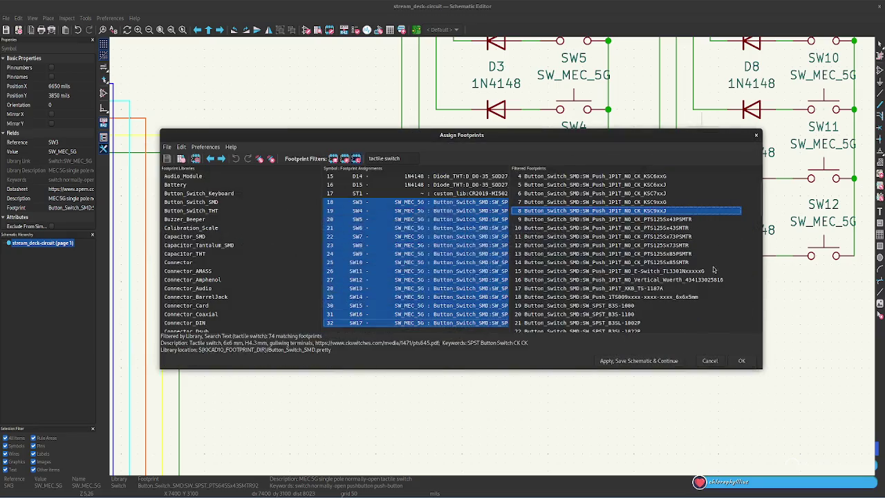
click(690, 237)
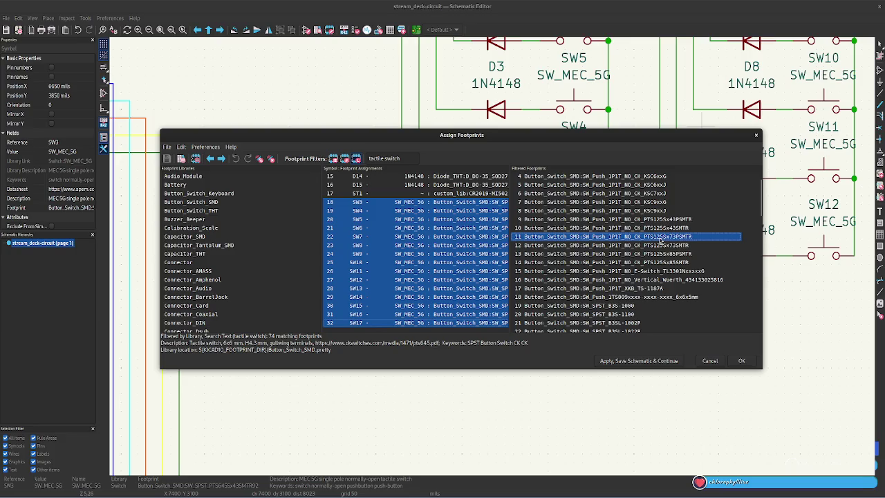
scroll(660, 218, up, 1)
double_click(660, 203)
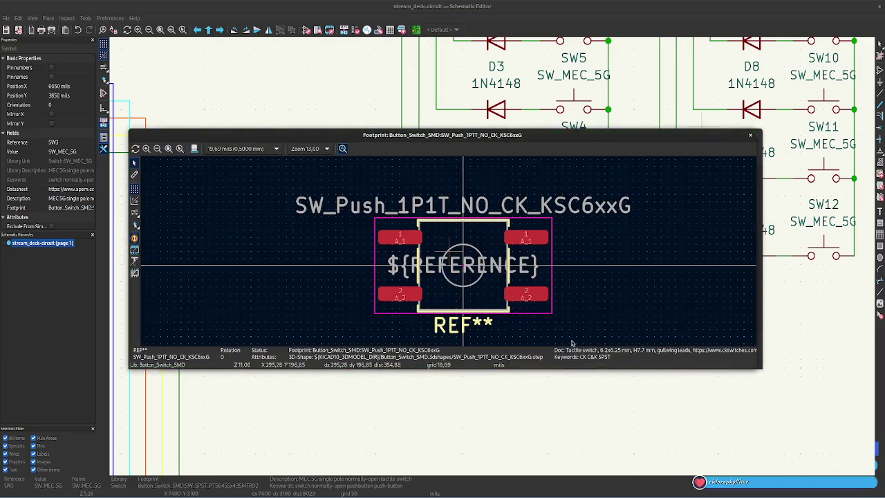
click(751, 137)
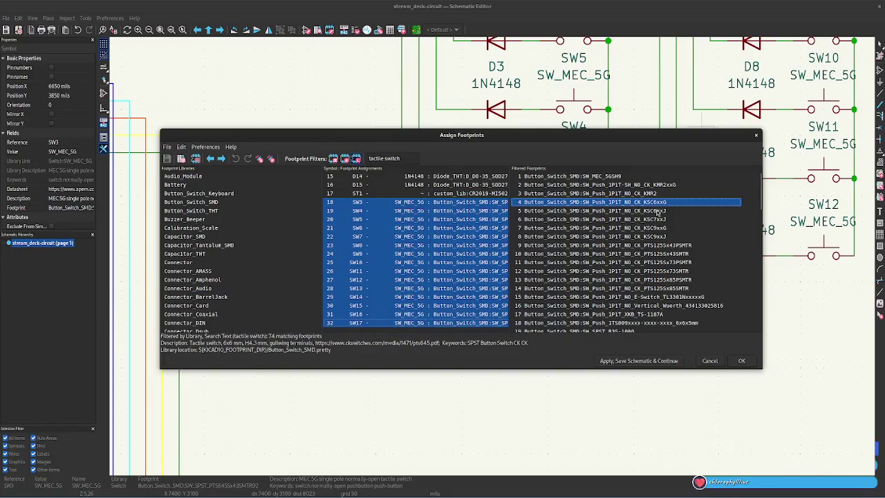
click(659, 211)
click(664, 219)
right_click(664, 220)
click(695, 225)
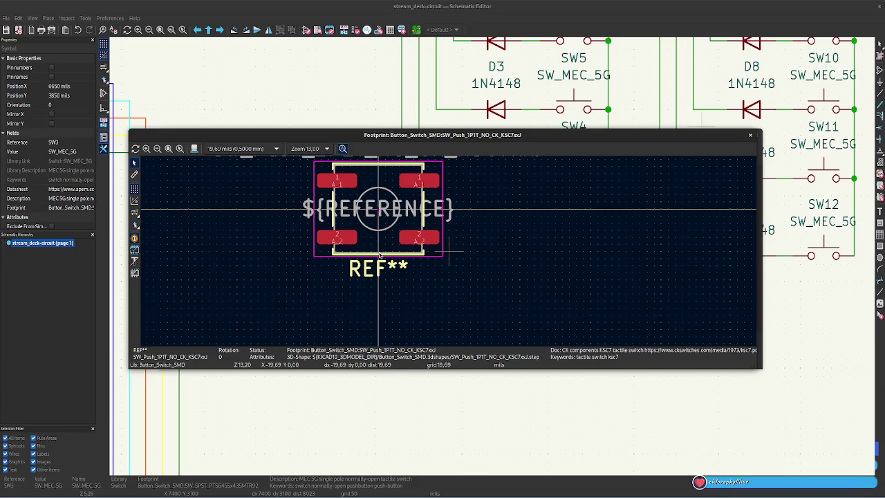
scroll(380, 257, up, 2)
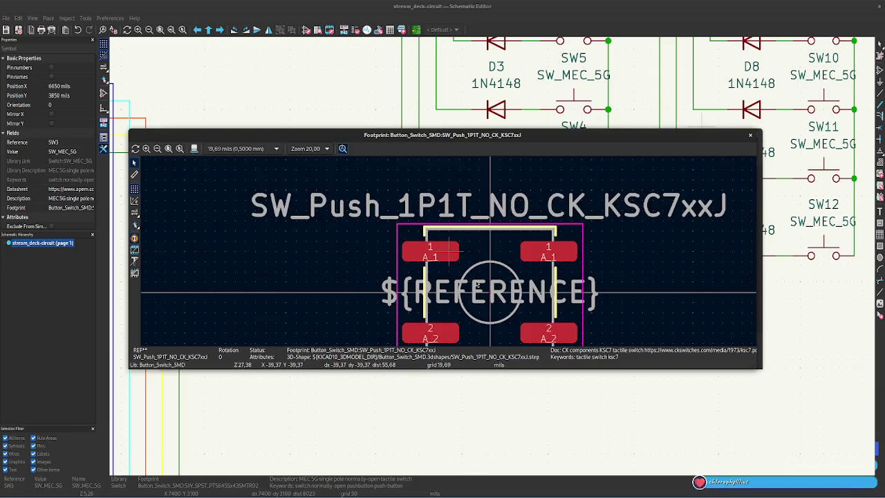
scroll(477, 283, up, 1)
scroll(462, 284, down, 1)
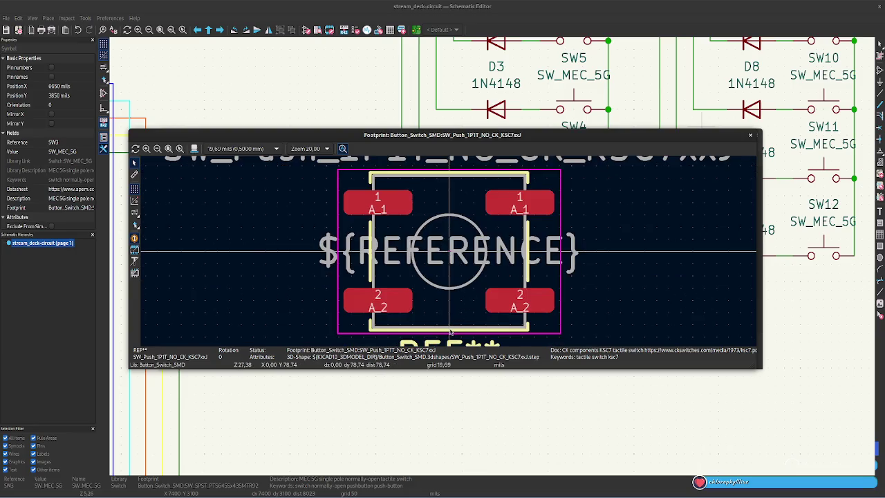
click(750, 134)
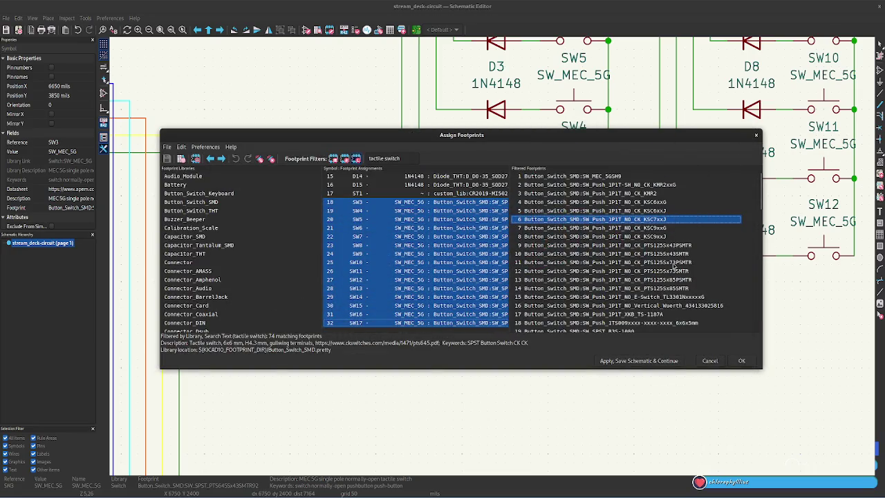
Open a preview of the SW_Push_1P1T_NO_CK_KMR2 footprint.
click(661, 204)
click(662, 195)
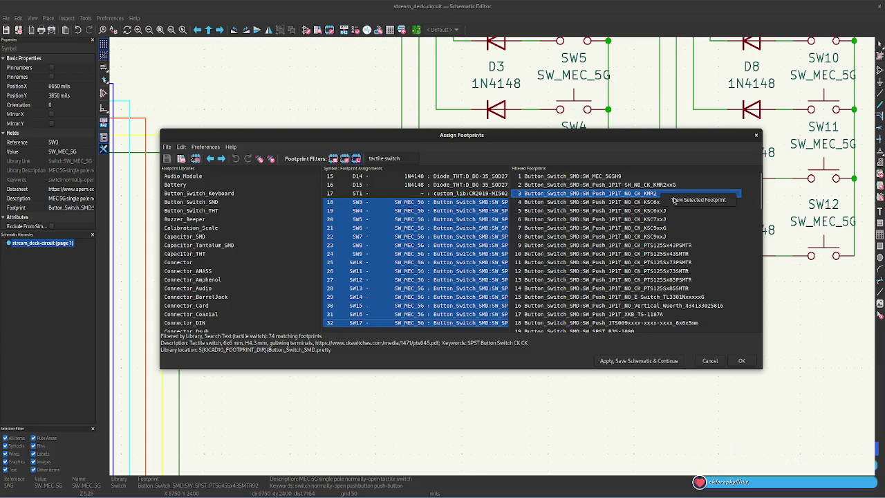
double_click(662, 196)
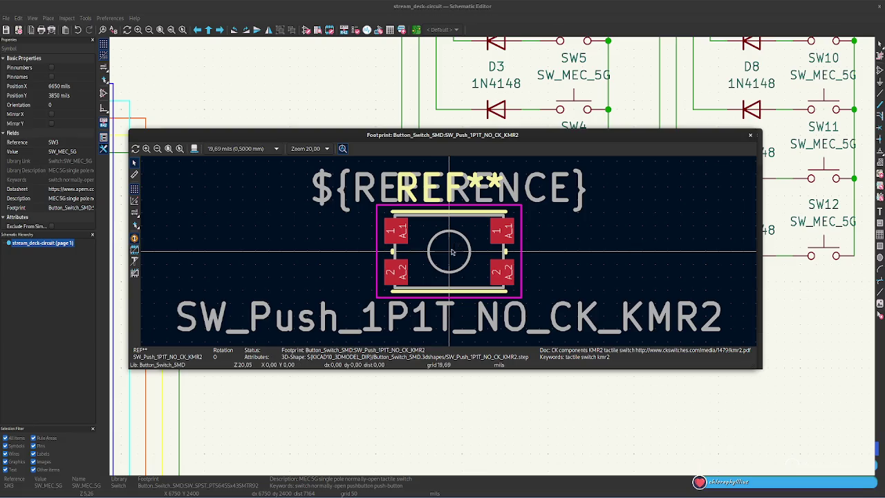
View the KMR2 switch's 3D model in perspective and front-on, then close it.
scroll(449, 255, up, 2)
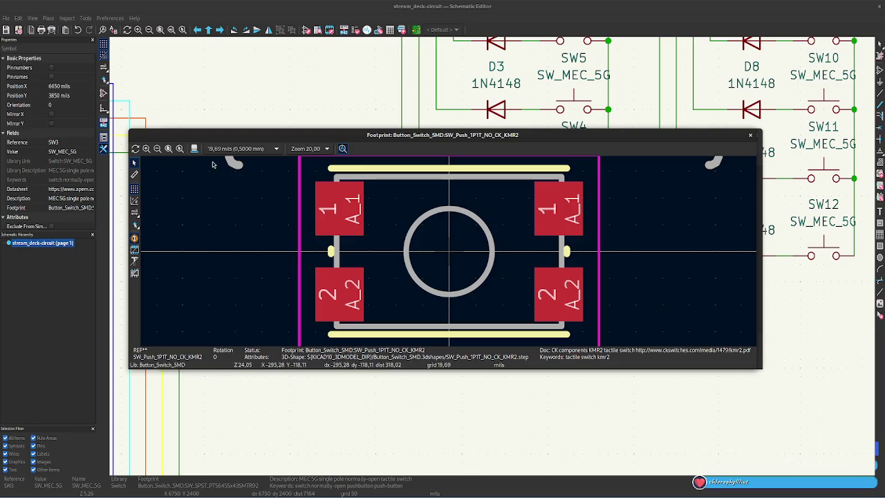
click(195, 148)
drag(408, 270, 421, 212)
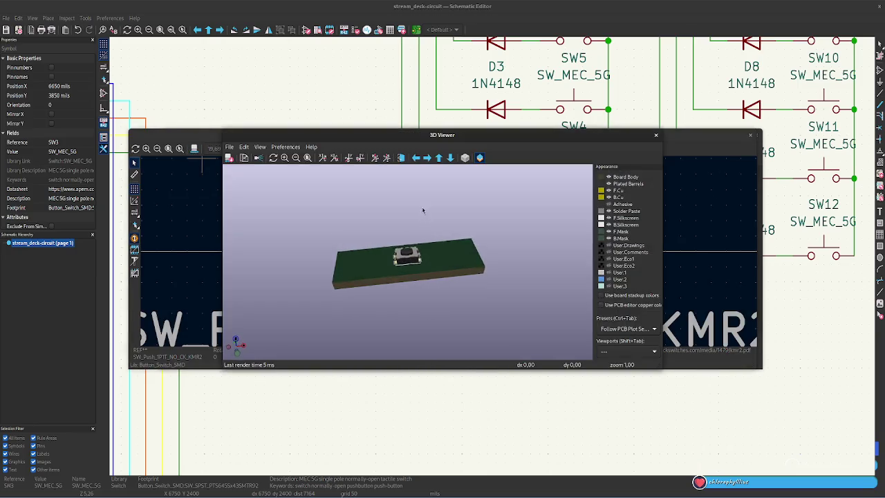
mouse_move(410, 257)
mouse_down()
mouse_move(539, 317)
mouse_move(467, 337)
mouse_move(391, 269)
mouse_move(415, 280)
mouse_up()
key(Escape)
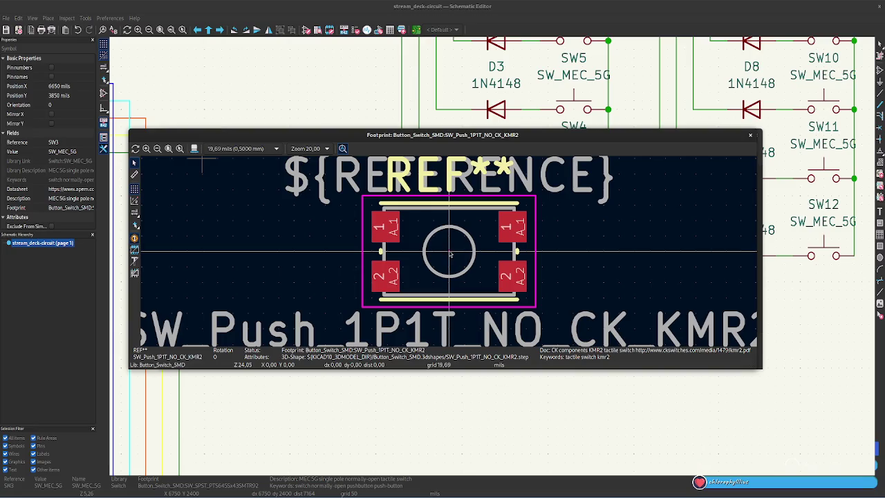
Inspect the KMR2 pad layout, then close the footprint preview.
scroll(450, 255, down, 1)
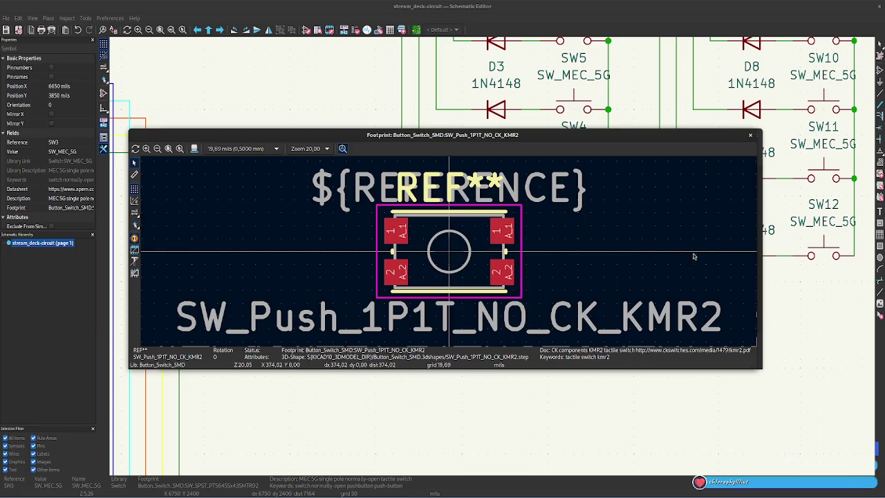
scroll(249, 230, down, 3)
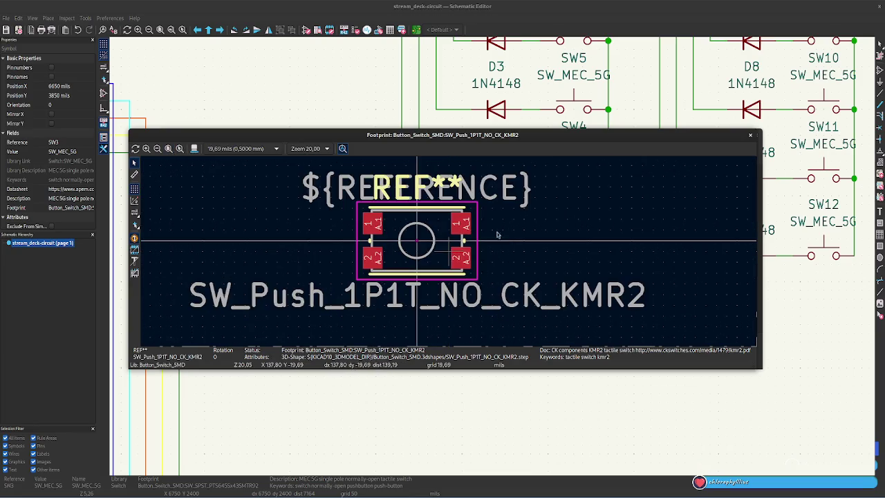
scroll(349, 276, up, 2)
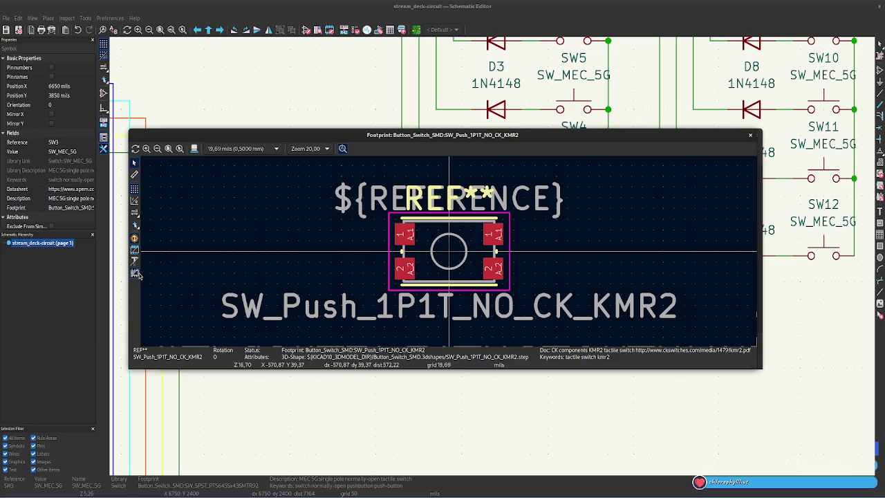
click(752, 136)
Preview SW_Push_1P1T-SH_NO_CK_KMR2xxG in a widened viewer, then switch to Firefox.
click(664, 186)
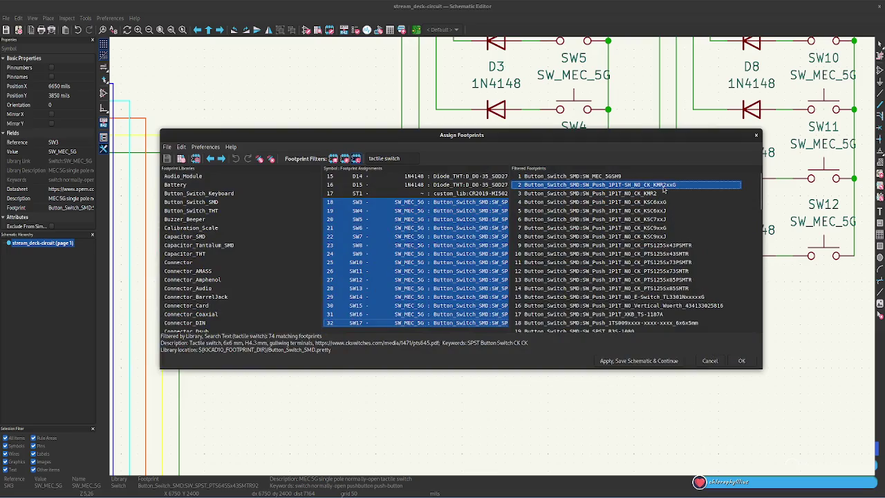
right_click(664, 186)
click(680, 189)
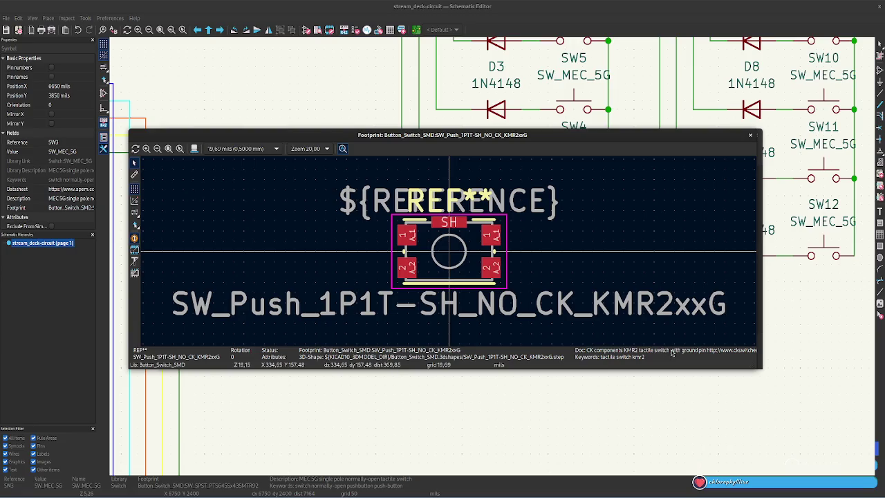
mouse_move(756, 353)
mouse_down()
mouse_move(837, 352)
mouse_move(827, 354)
mouse_up()
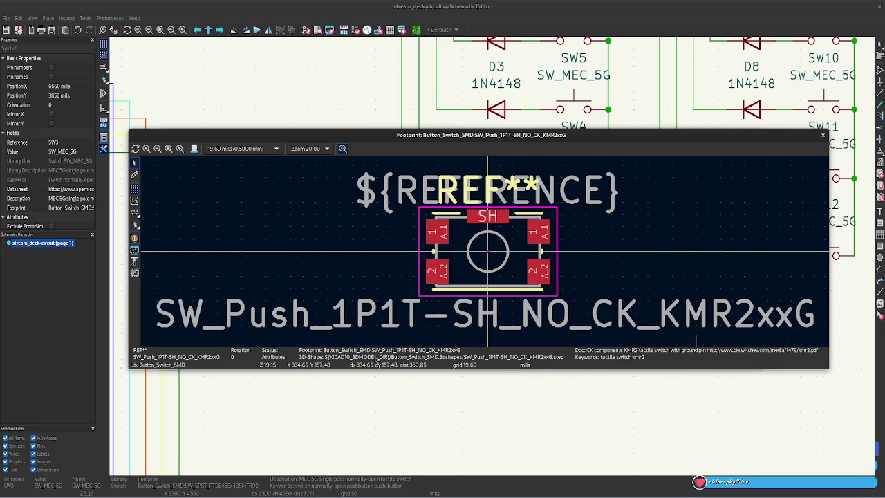
click(54, 493)
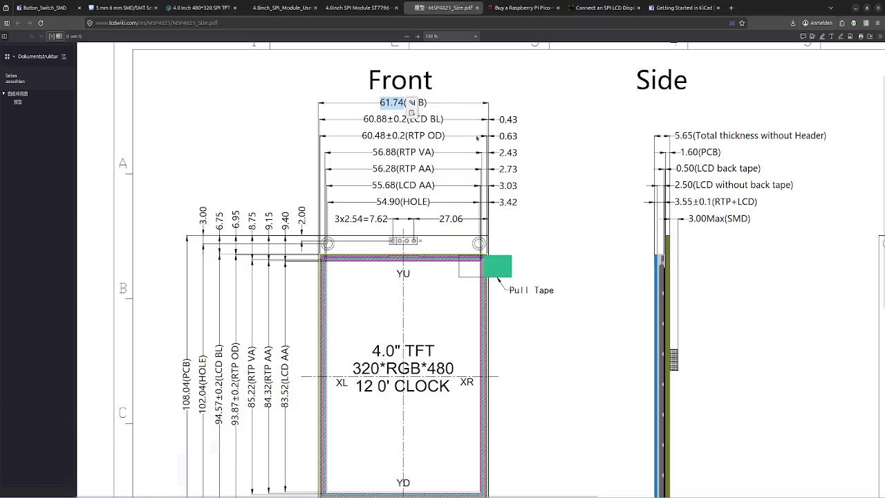
Search 'kmr2 tactile switch' in a new tab and open the C&K KMR2 series result.
click(733, 7)
text(kmr)
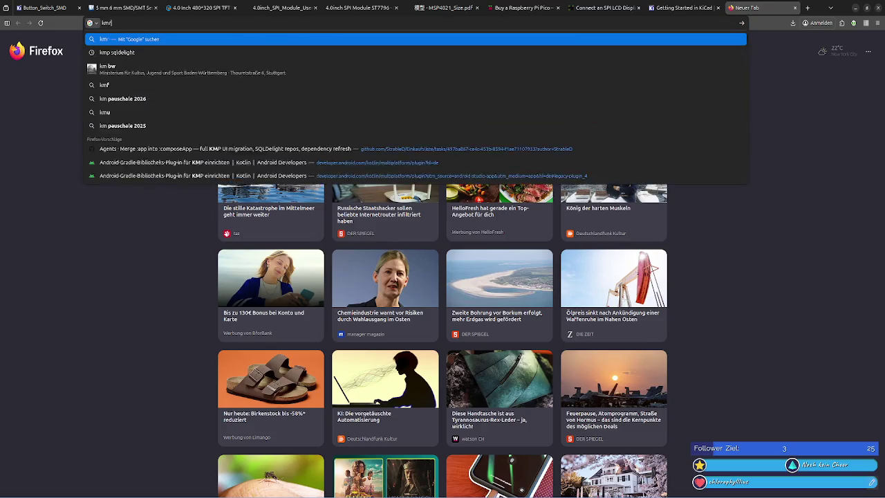
text(2)
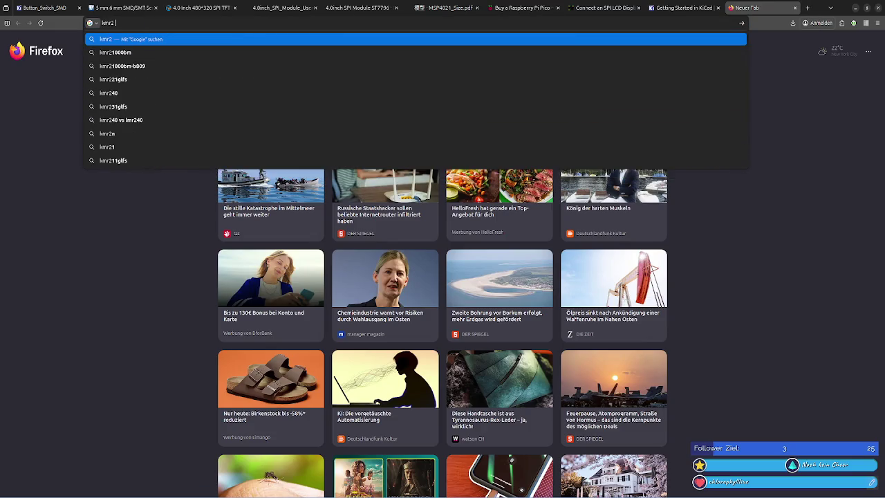
text( tac)
key(Down)
key(Return)
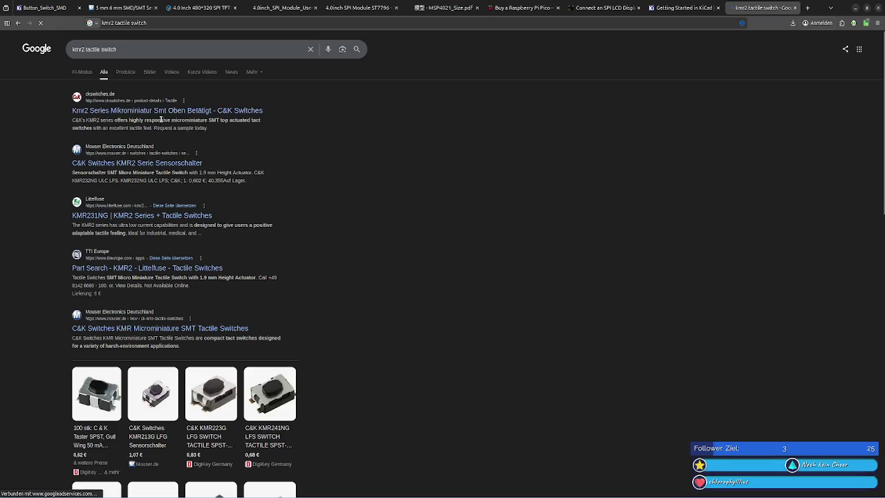
click(151, 111)
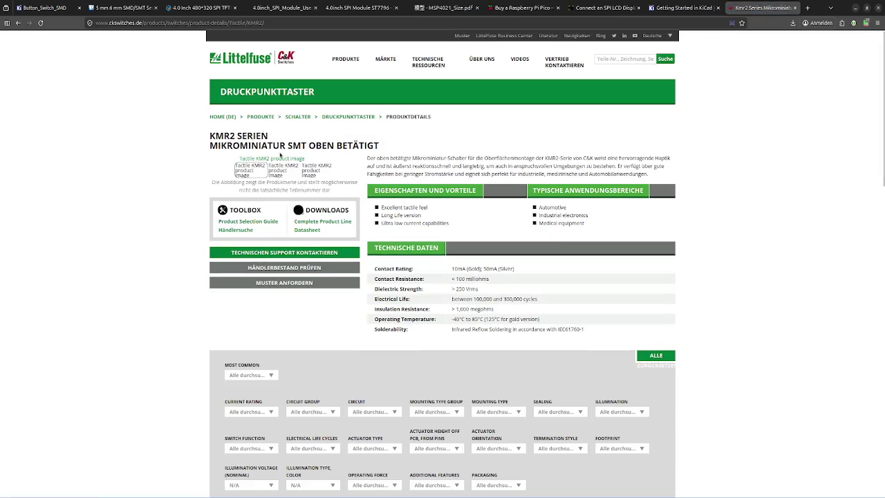
Allow cloudflare.com in uMatrix, keeping cookielaw.org blocked, and reload so product images load.
click(866, 23)
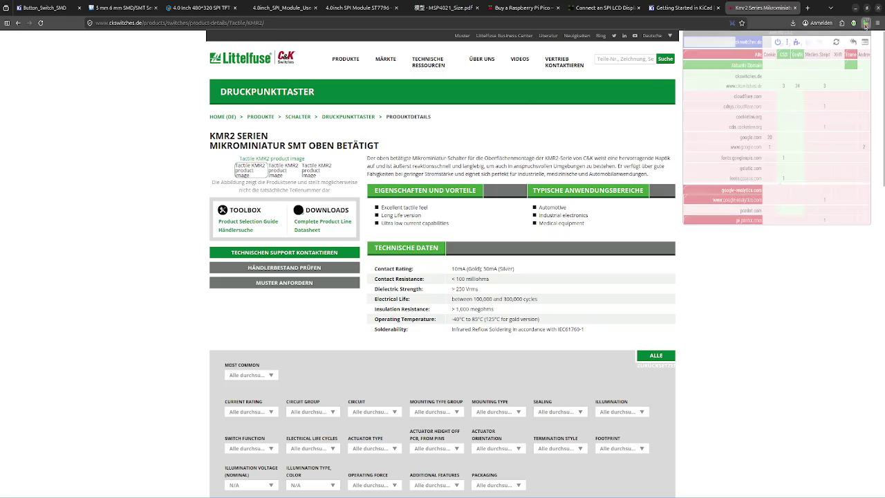
click(756, 97)
click(836, 42)
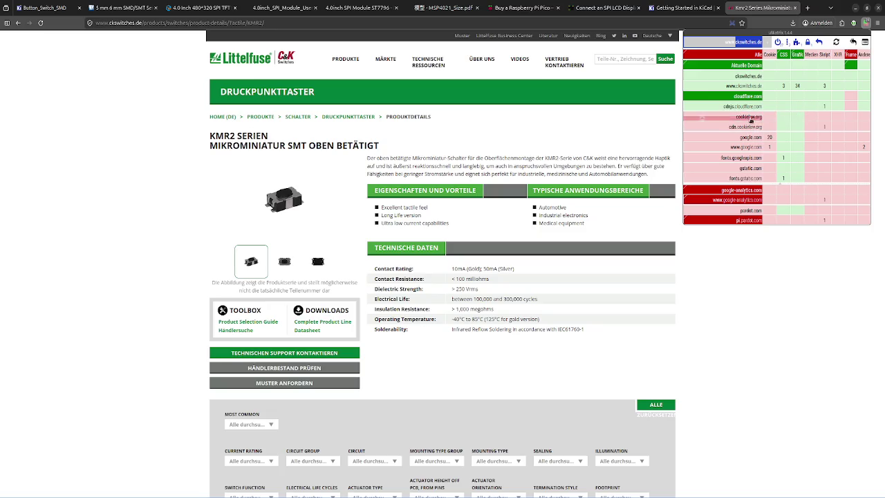
click(751, 117)
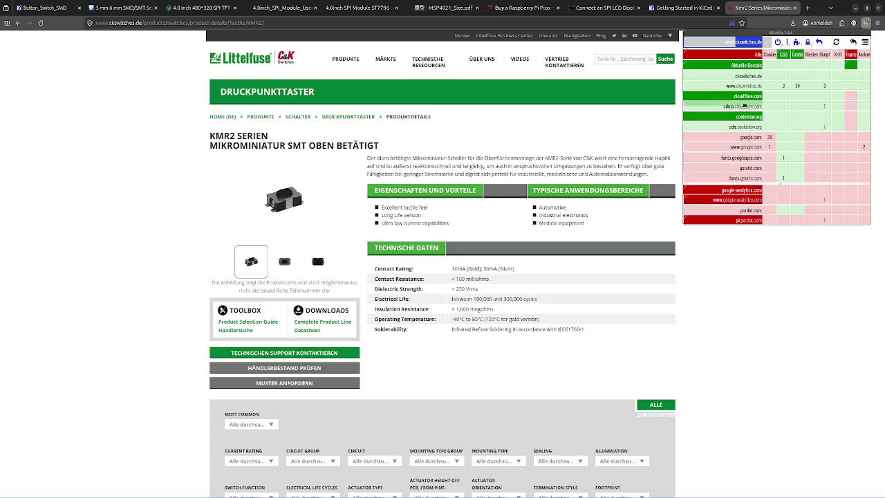
click(744, 116)
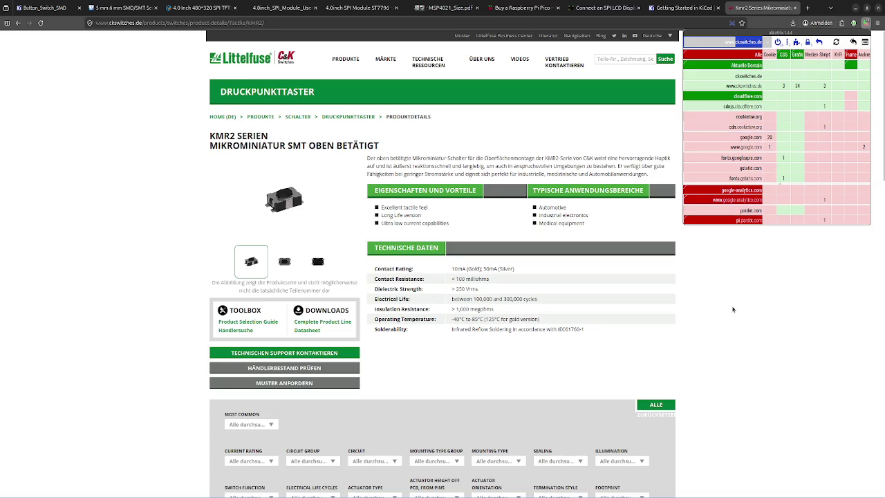
click(735, 309)
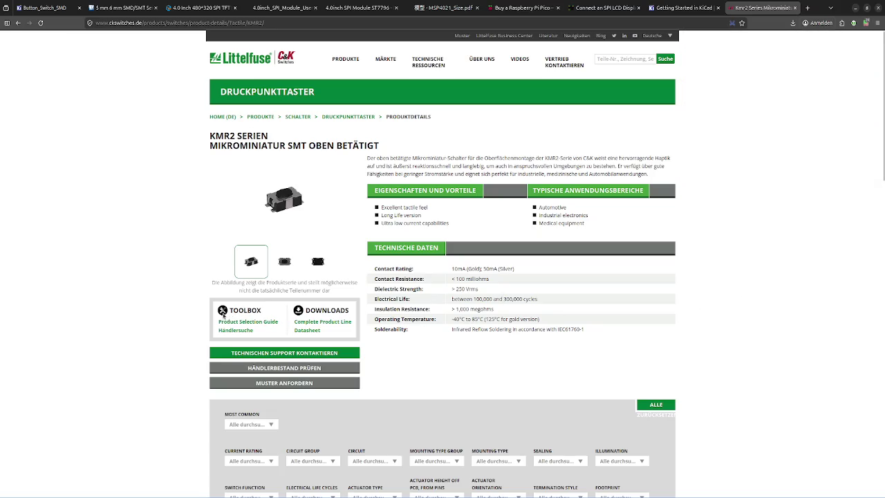
Flip through the KMR2 product photos, ending on the top-view image.
click(318, 262)
click(249, 262)
click(286, 267)
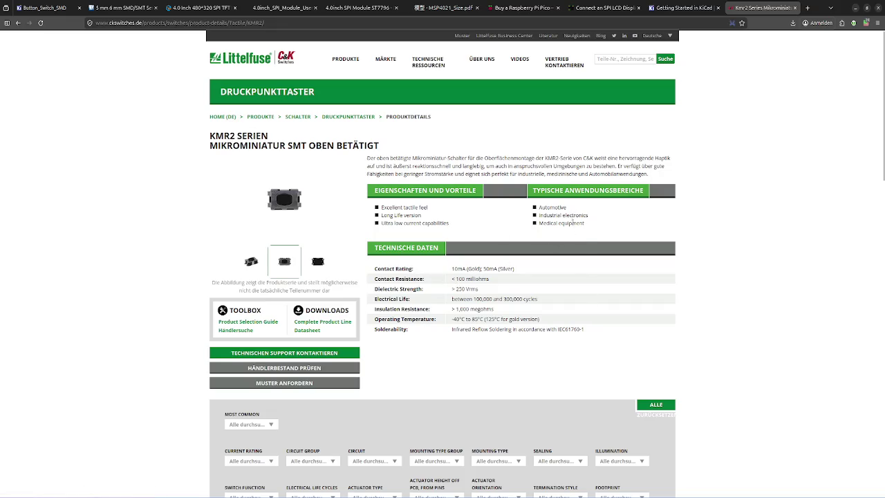
scroll(619, 244, down, 1)
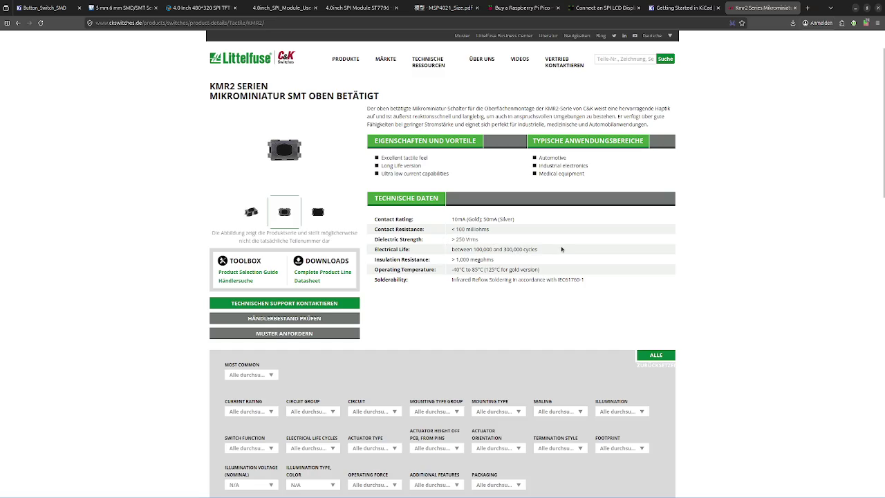
Scroll through the KMR2 part number table, then open the KMR211GLFS 3D model.
scroll(562, 249, down, 5)
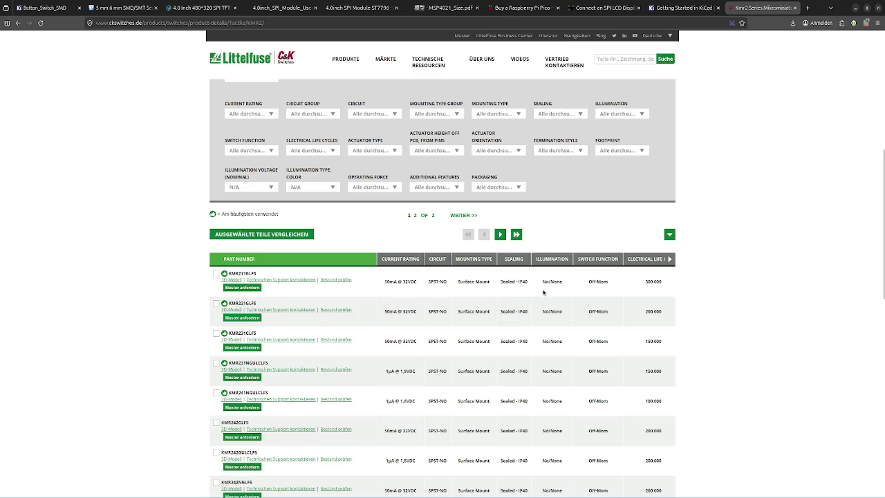
scroll(573, 289, up, 3)
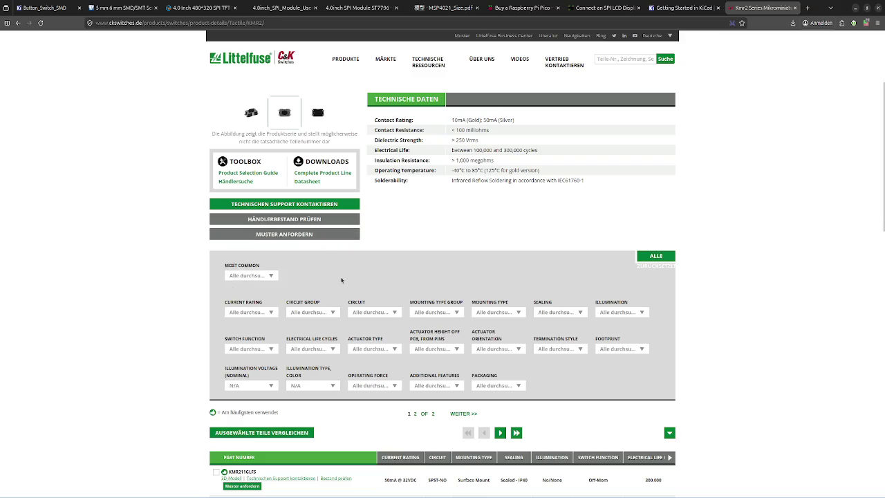
scroll(341, 279, down, 3)
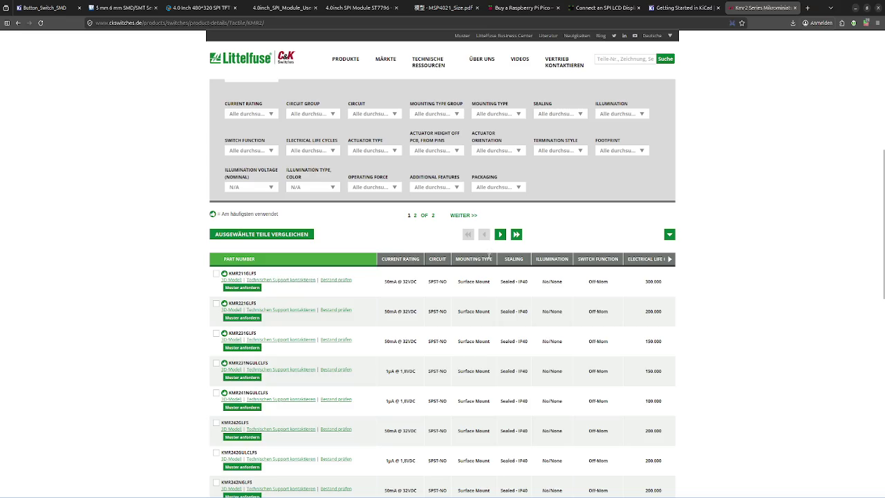
scroll(495, 255, down, 6)
scroll(493, 256, down, 5)
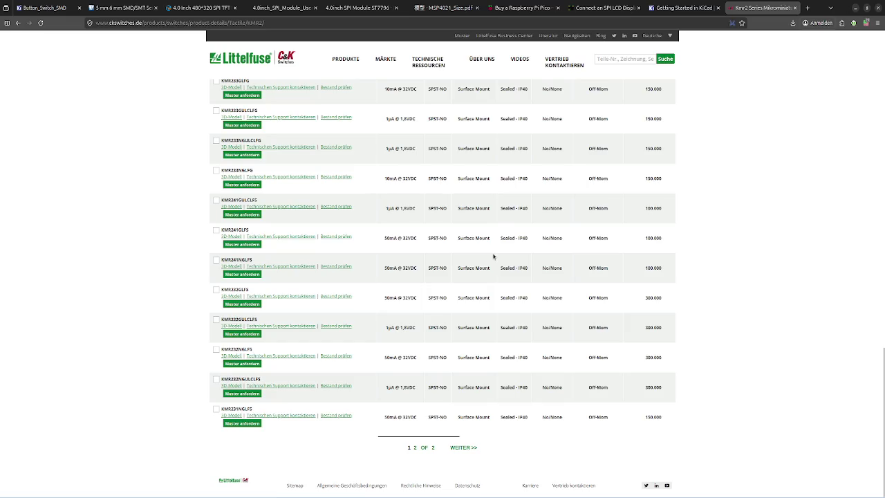
scroll(491, 257, up, 5)
scroll(448, 279, up, 5)
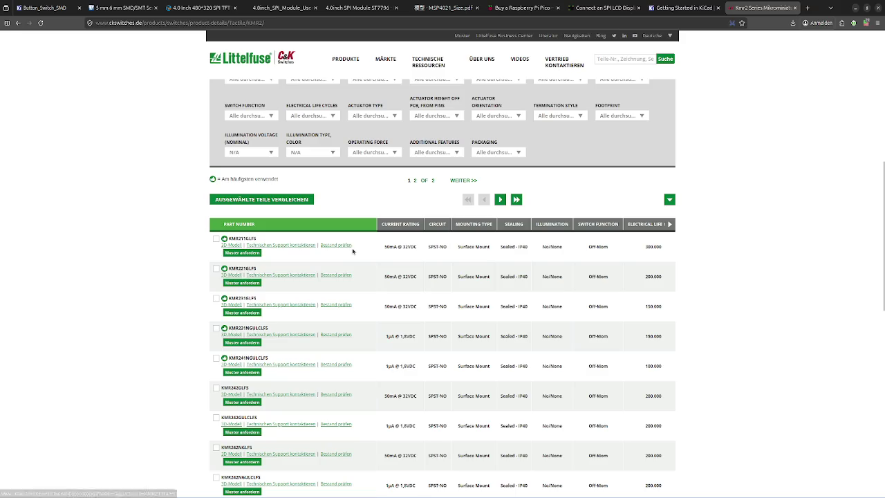
click(238, 245)
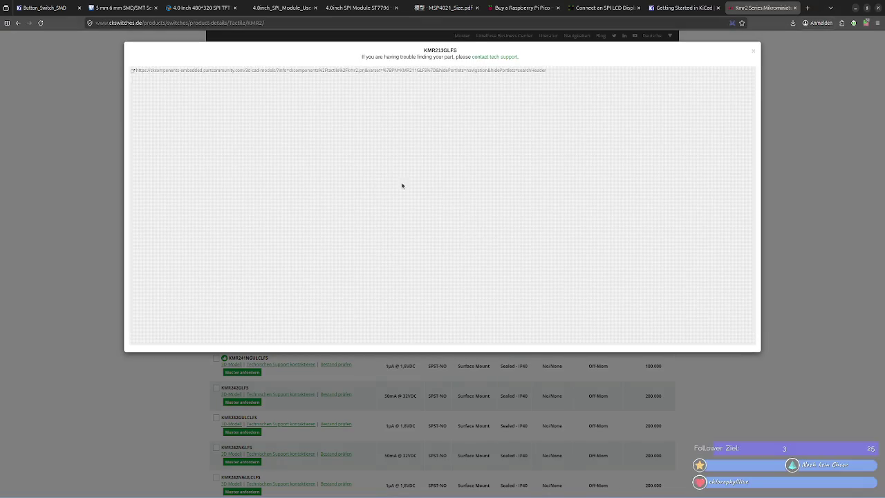
click(866, 23)
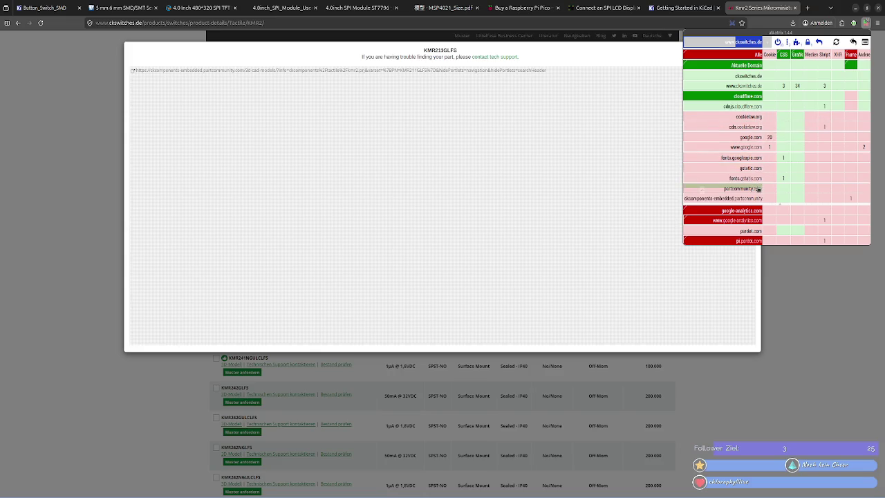
click(759, 188)
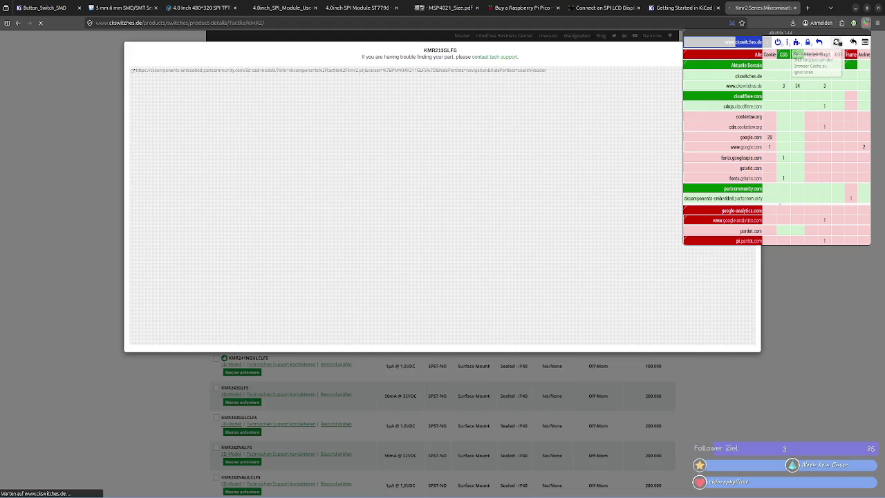
click(838, 41)
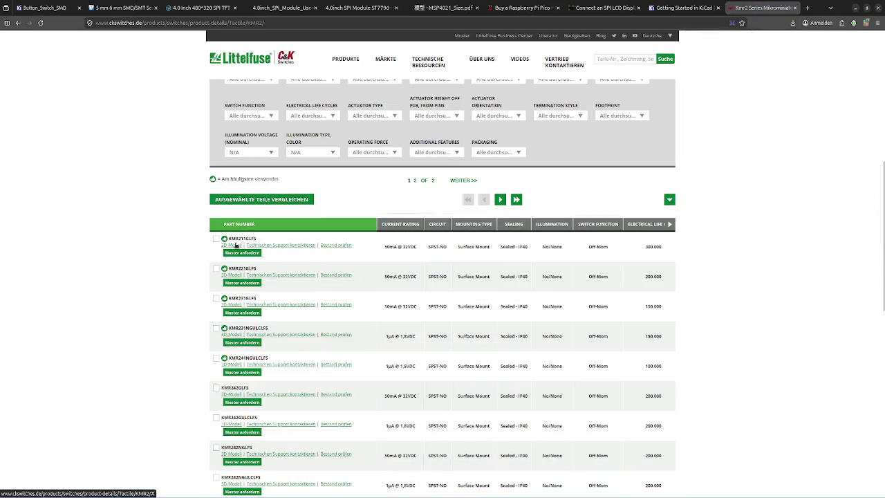
click(235, 245)
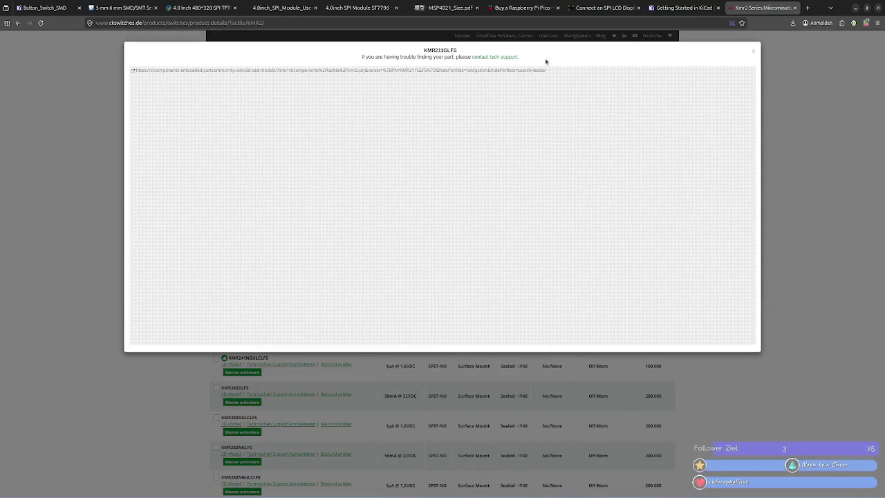
click(866, 23)
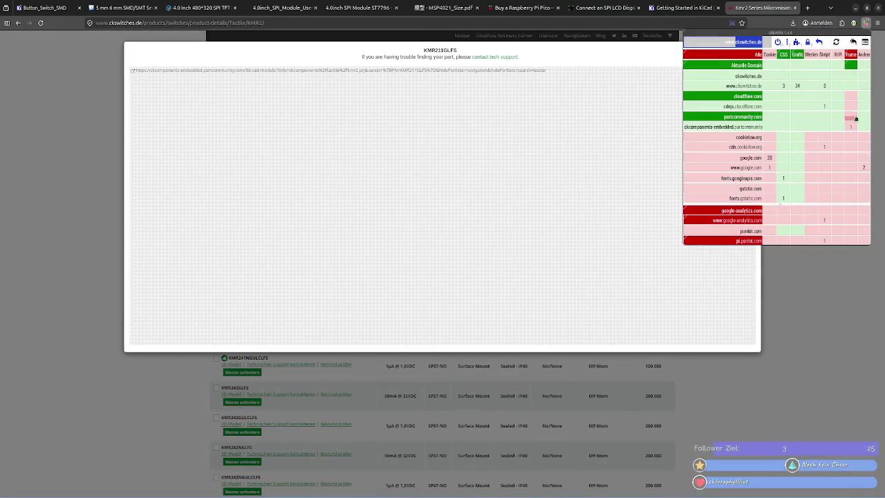
click(836, 42)
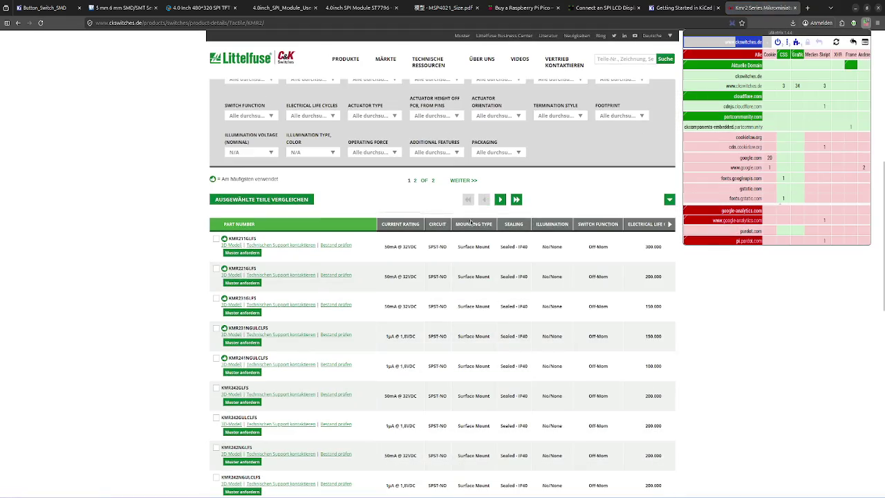
click(237, 249)
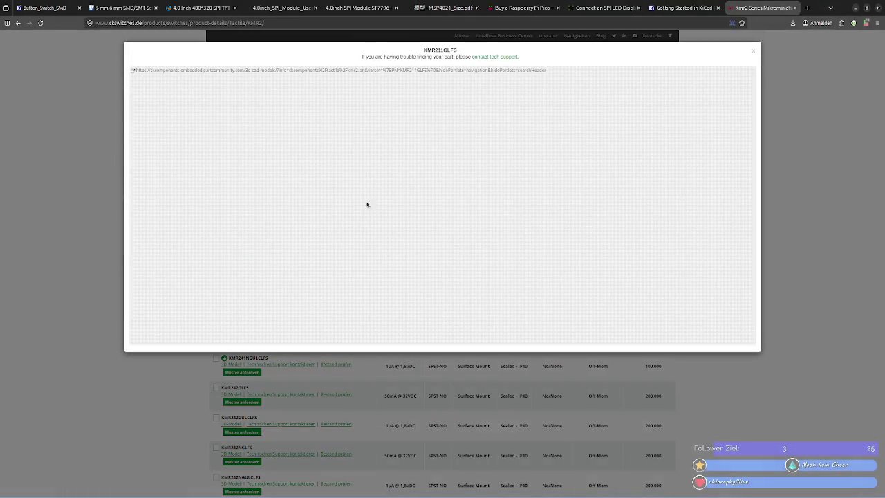
click(134, 75)
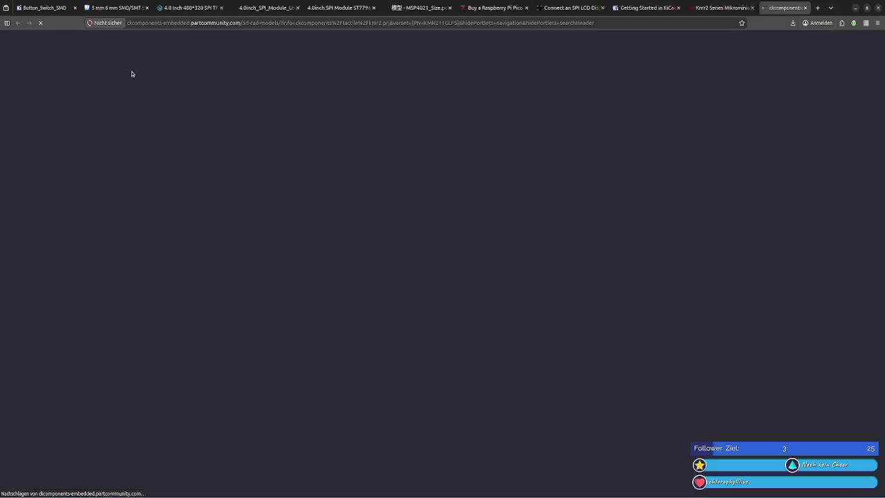
click(866, 25)
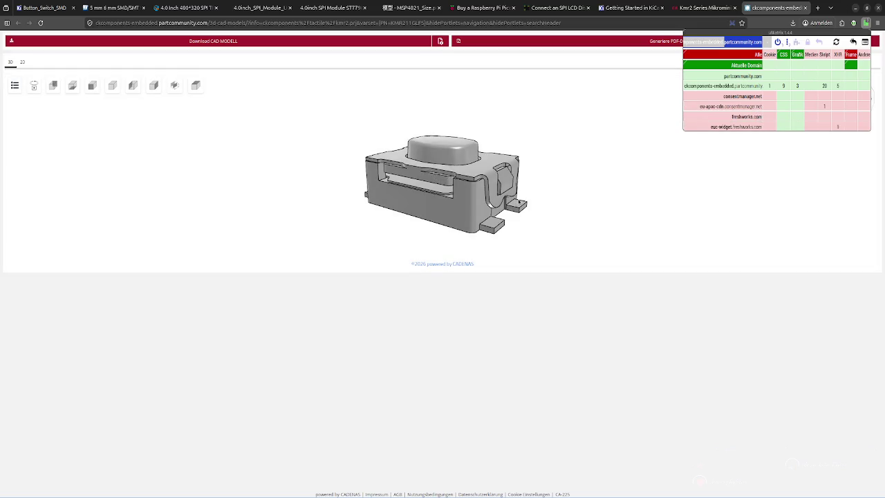
mouse_move(580, 152)
mouse_down()
mouse_move(388, 191)
mouse_move(428, 229)
mouse_up()
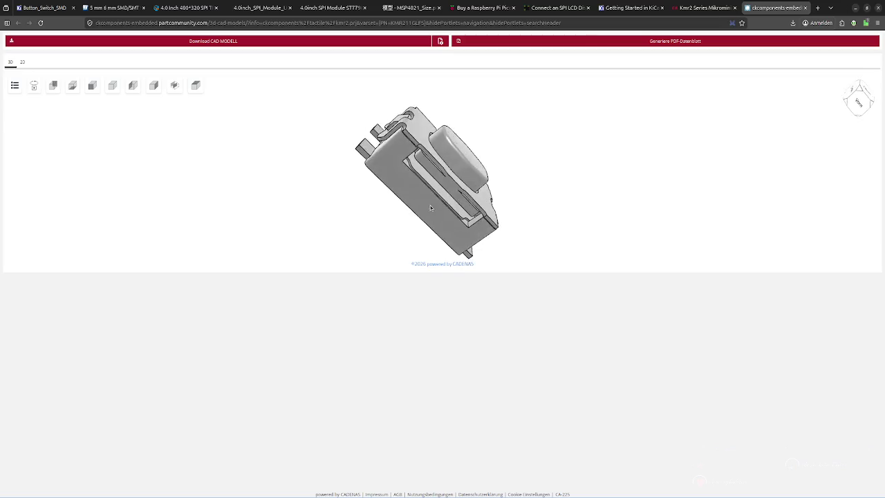
click(806, 8)
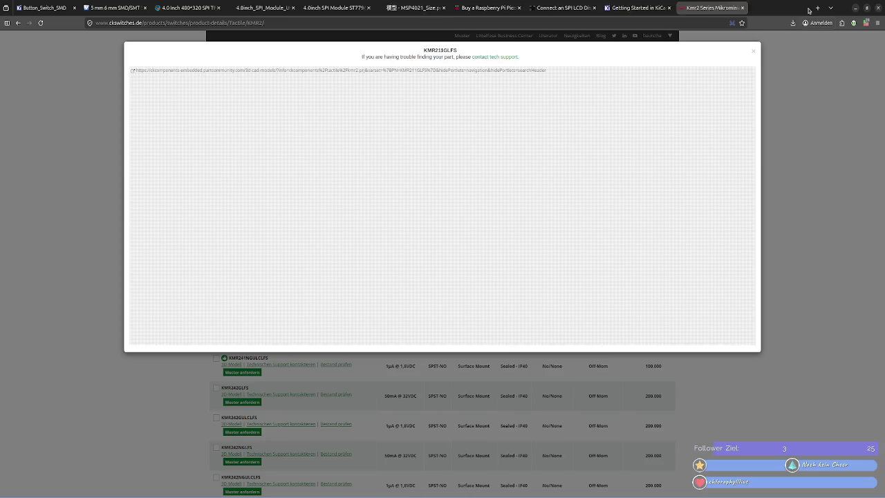
click(866, 22)
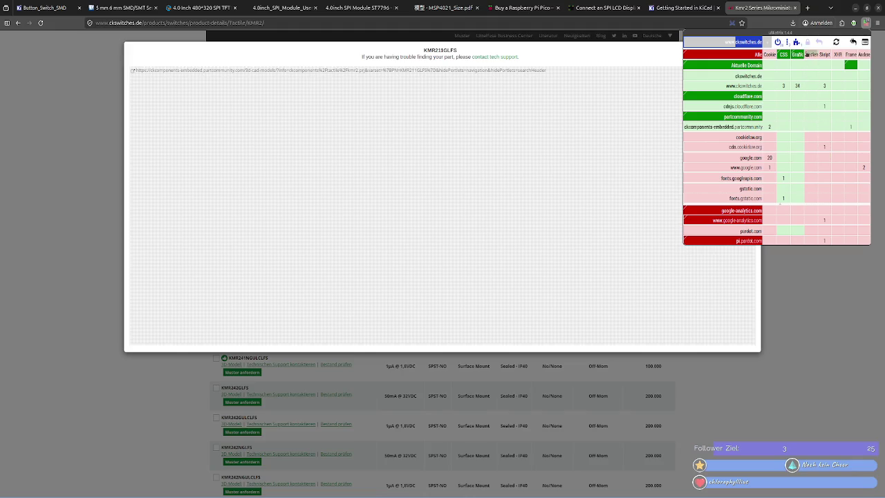
Allow partcommunity.com frames in uMatrix, save the rule and reload the KMR2 page.
click(793, 43)
click(795, 76)
click(837, 42)
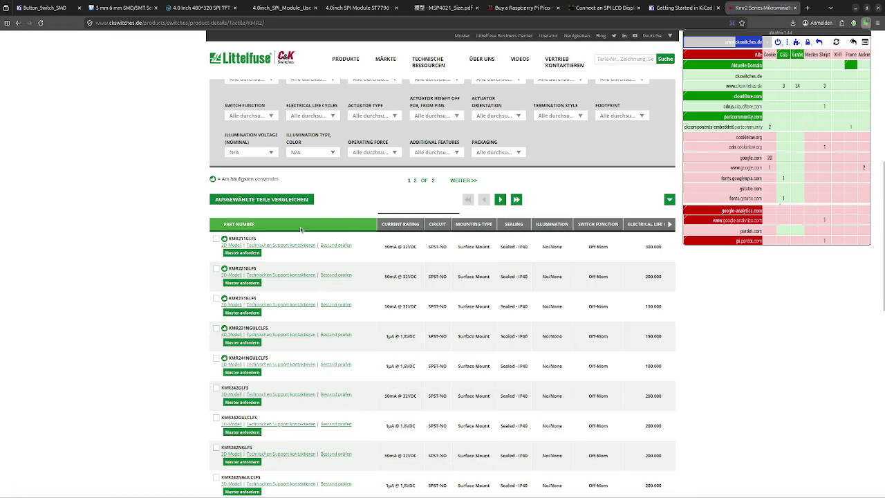
Preview the 3D models of KMR211GLFS and KMR231NGULCLFS.
click(228, 244)
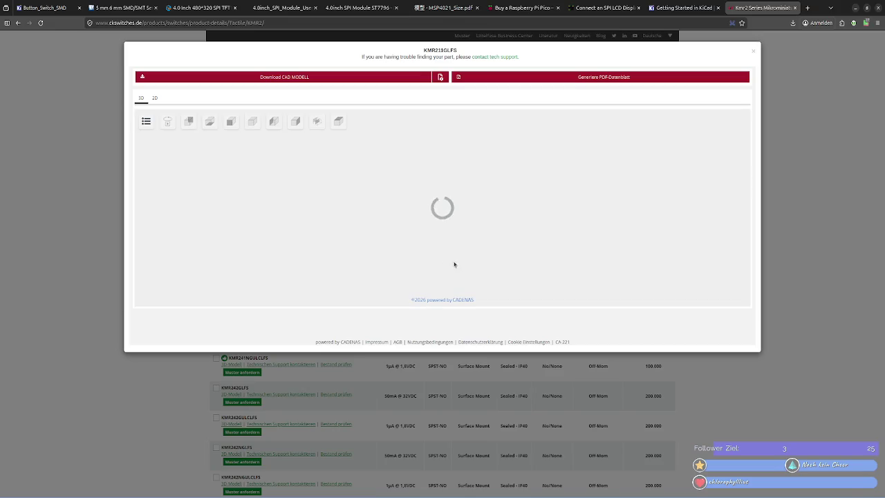
click(433, 443)
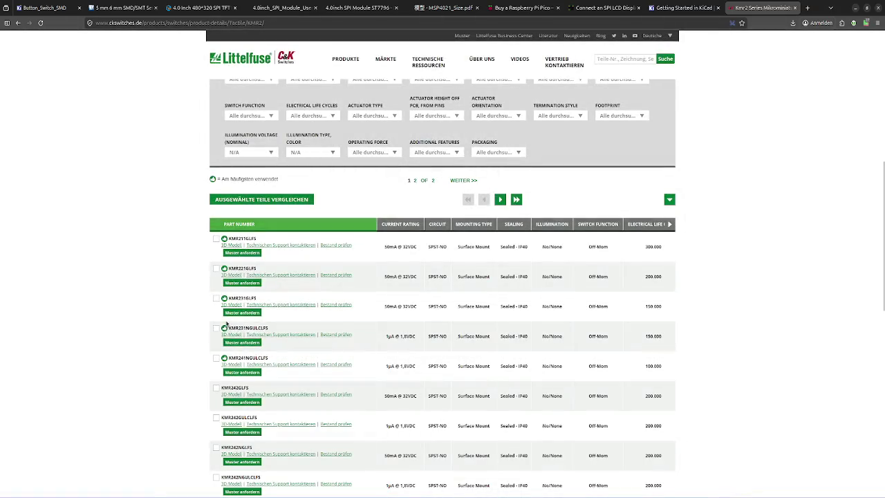
click(231, 304)
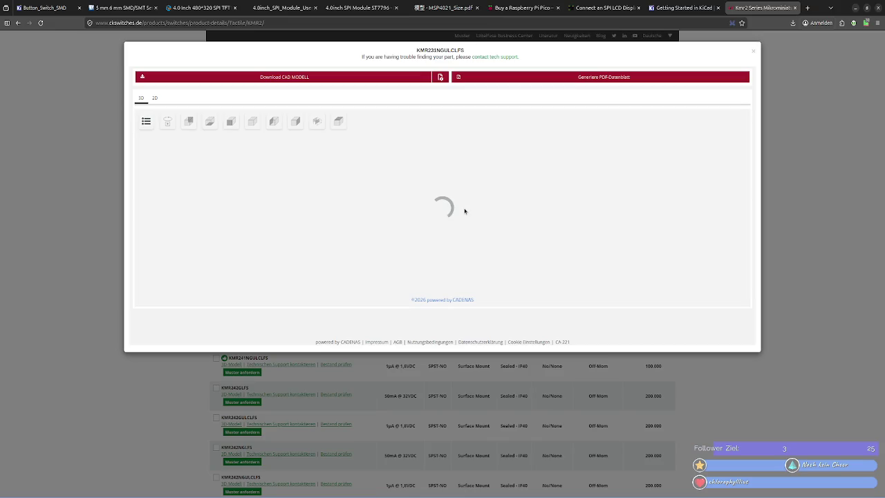
key(Escape)
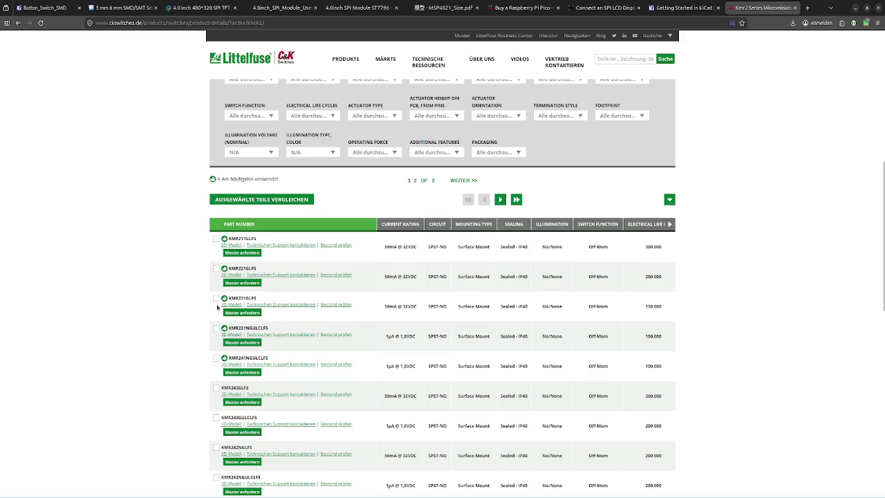
Orbit the KMR231GLFS 3D model and try its PDF datasheet, dismissing the login prompt.
click(230, 304)
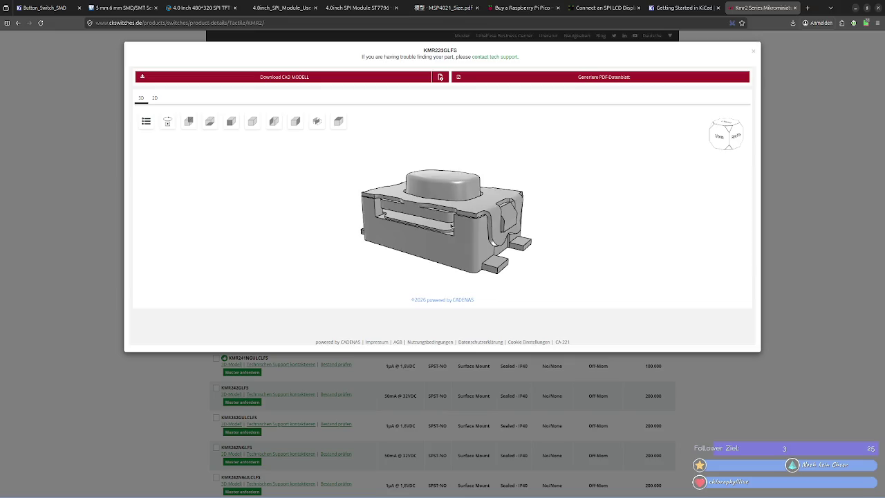
scroll(450, 226, up, 5)
scroll(450, 227, down, 2)
scroll(450, 226, down, 2)
drag(450, 226, 514, 234)
click(587, 78)
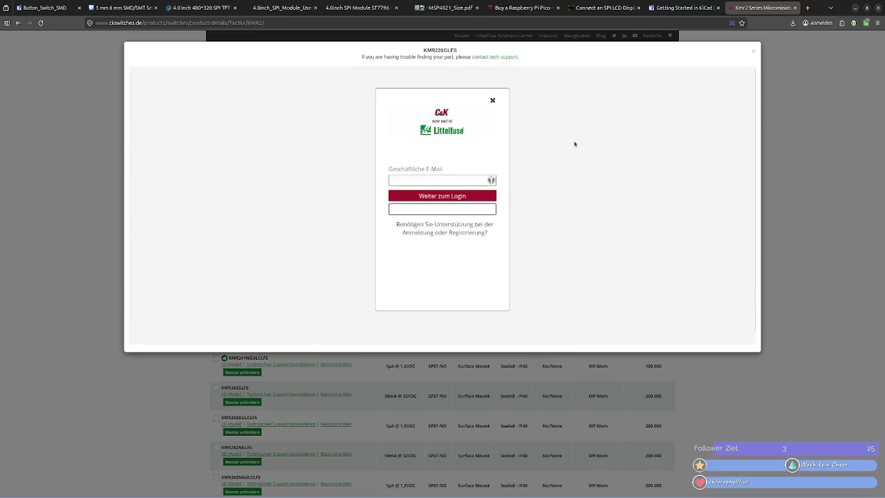
click(492, 100)
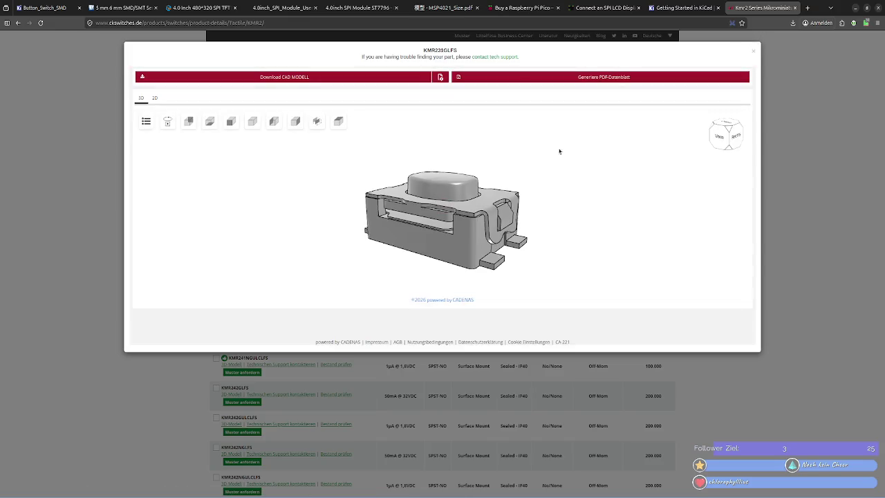
click(754, 51)
Try KMR233NGULCLFG and KMR233GULCLFG (not modeled), then preview the KMR233GLFG model.
scroll(206, 341, down, 5)
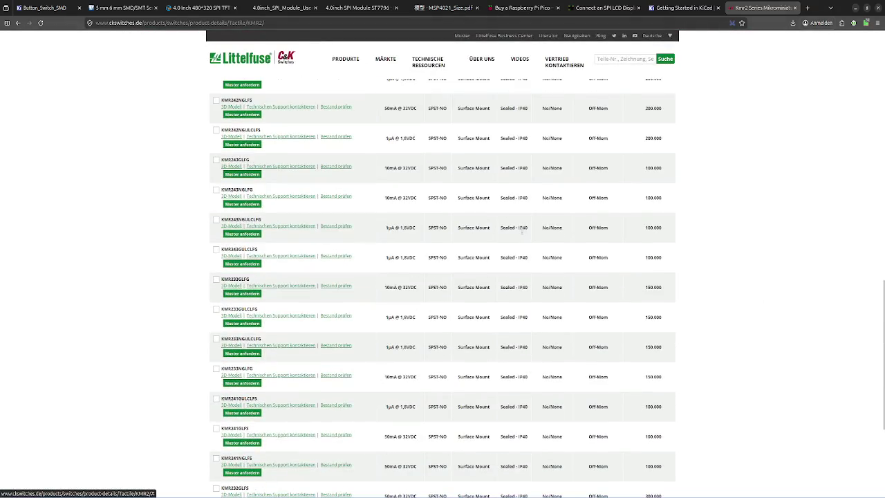
click(232, 345)
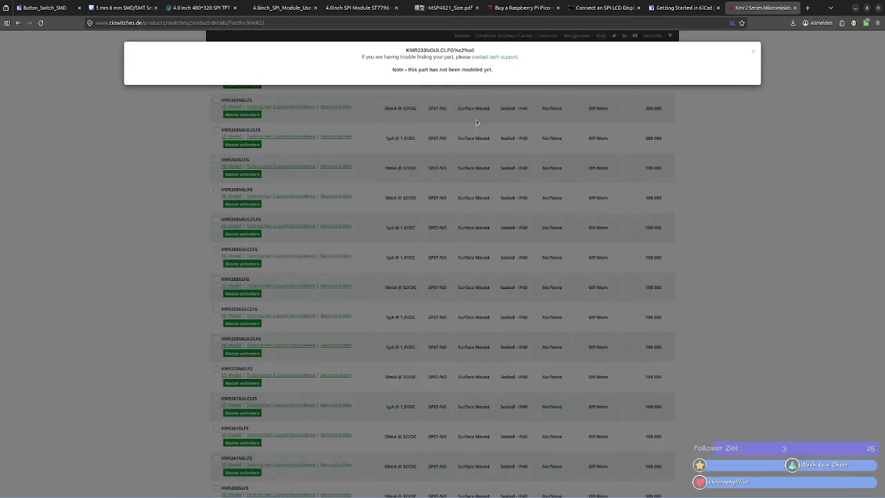
click(367, 274)
click(232, 315)
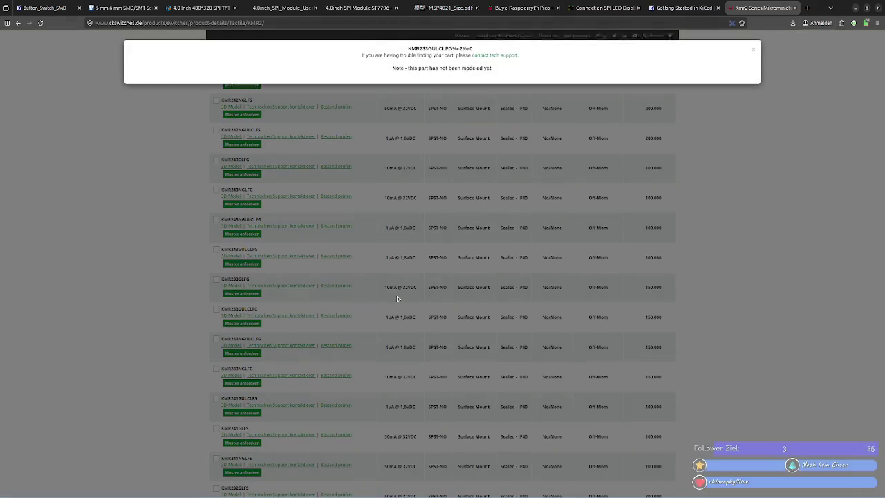
click(475, 293)
click(231, 286)
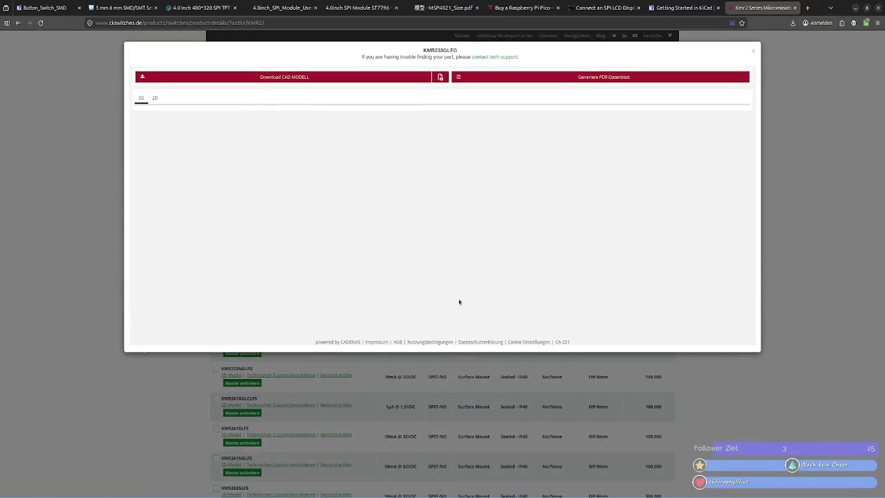
click(466, 401)
Preview the KMR232NGULCLFS model, then move to page 2 of the parts list.
scroll(423, 360, down, 3)
click(228, 387)
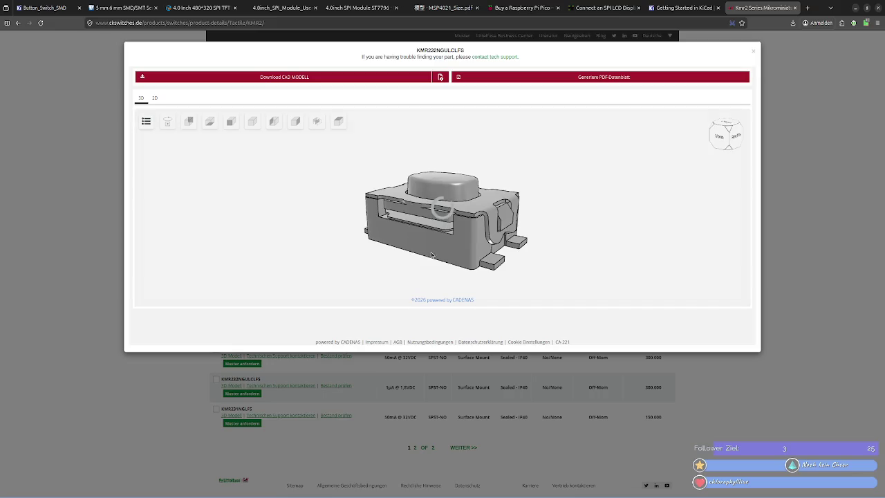
key(Escape)
scroll(469, 324, up, 7)
scroll(471, 325, up, 3)
scroll(489, 325, down, 8)
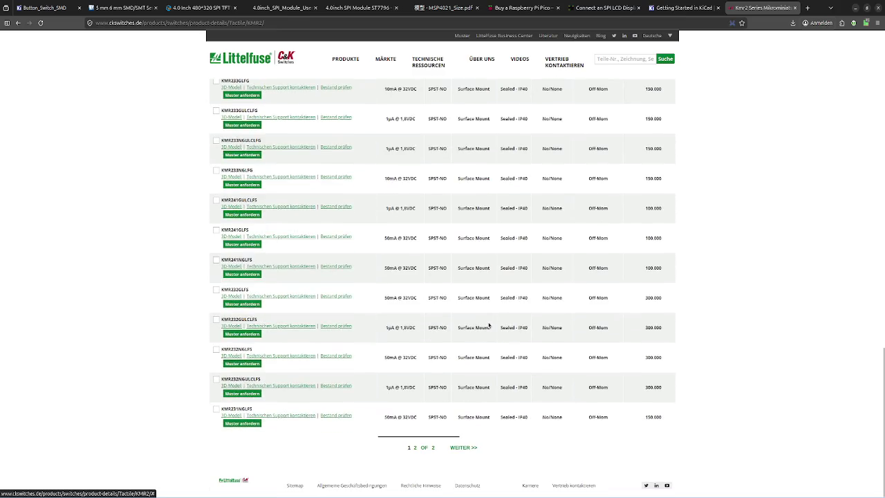
click(467, 448)
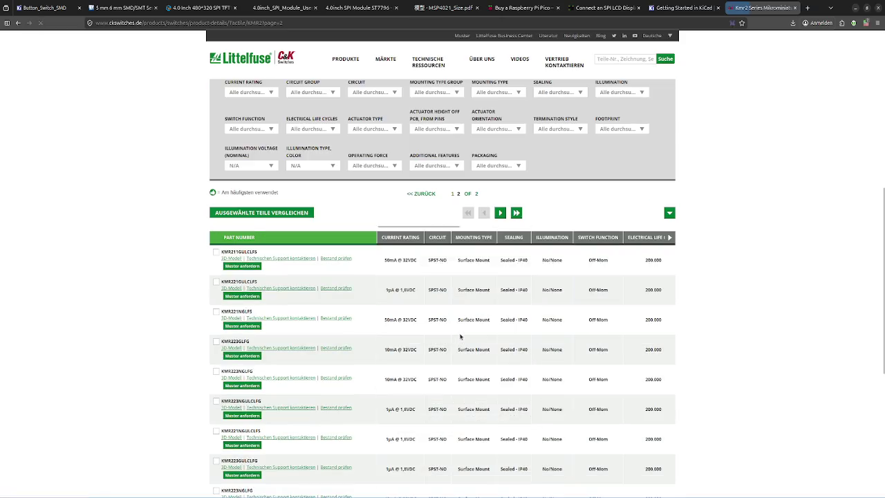
Scroll the page-2 table across to Termination Style and Footprint, then request KMR223NGLFG's 3D-Modell.
scroll(461, 336, down, 2)
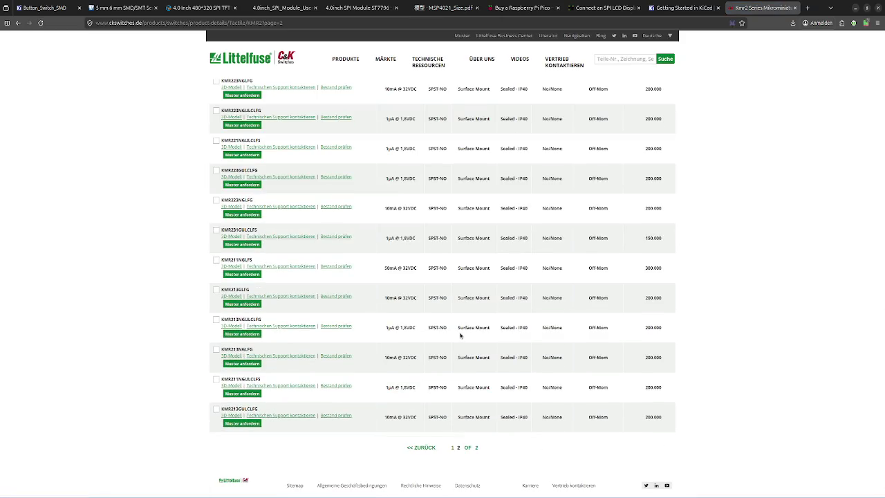
scroll(523, 390, up, 3)
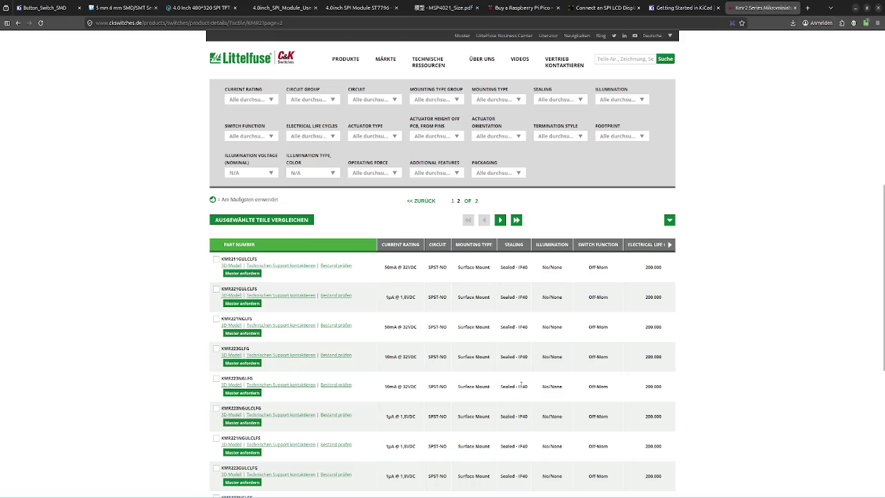
scroll(521, 384, down, 2)
scroll(523, 388, down, 3)
scroll(523, 389, up, 5)
scroll(534, 380, up, 2)
scroll(622, 310, down, 1)
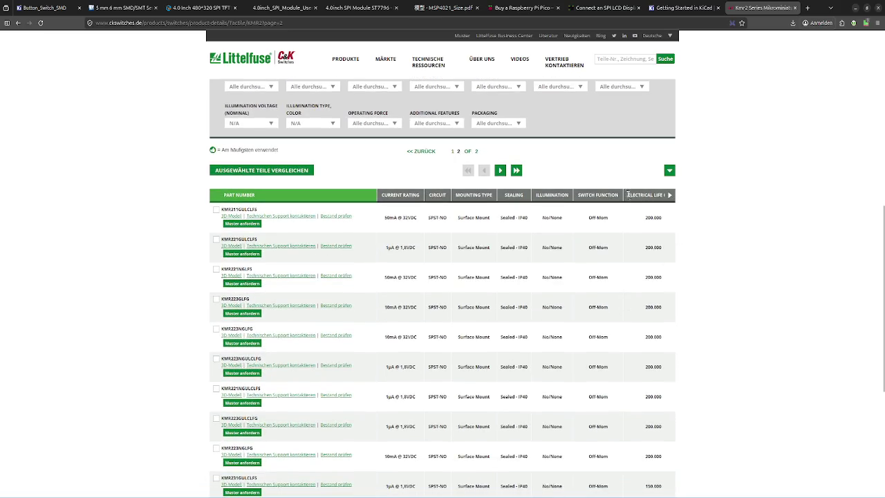
scroll(620, 243, right, 3)
scroll(620, 243, right, 2)
scroll(620, 243, right, 2)
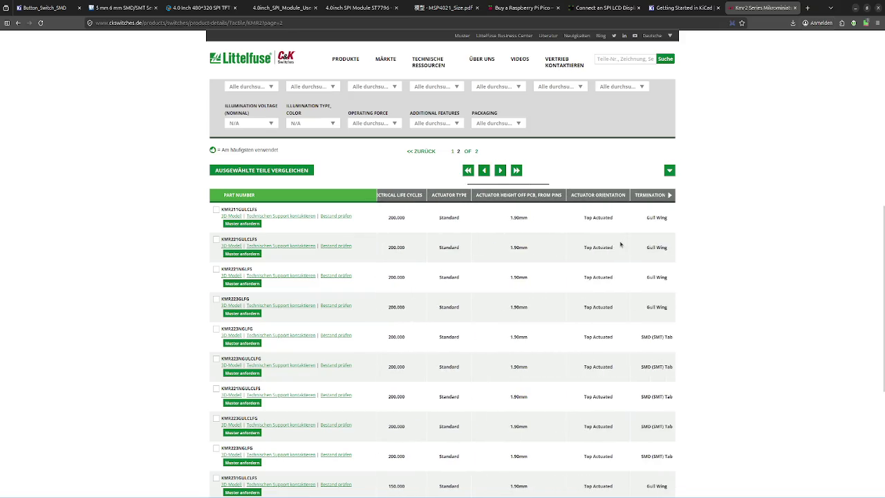
scroll(621, 243, left, 1)
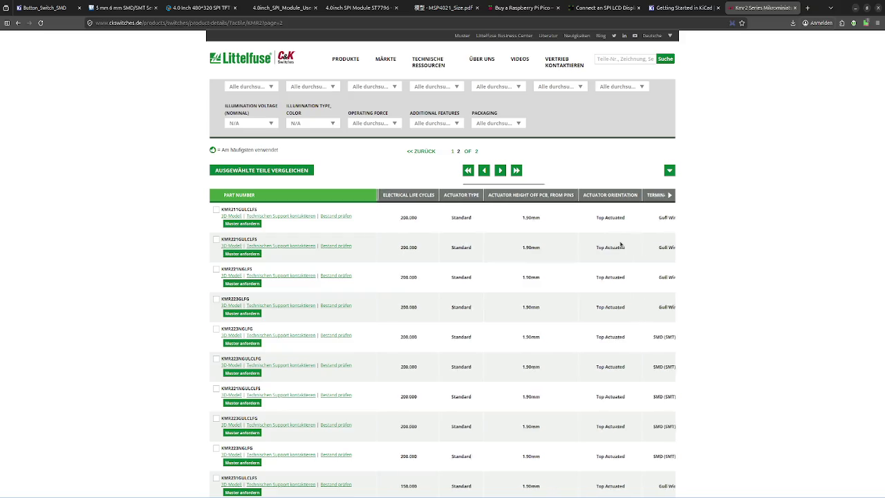
scroll(620, 244, right, 2)
scroll(621, 243, right, 1)
scroll(621, 244, right, 1)
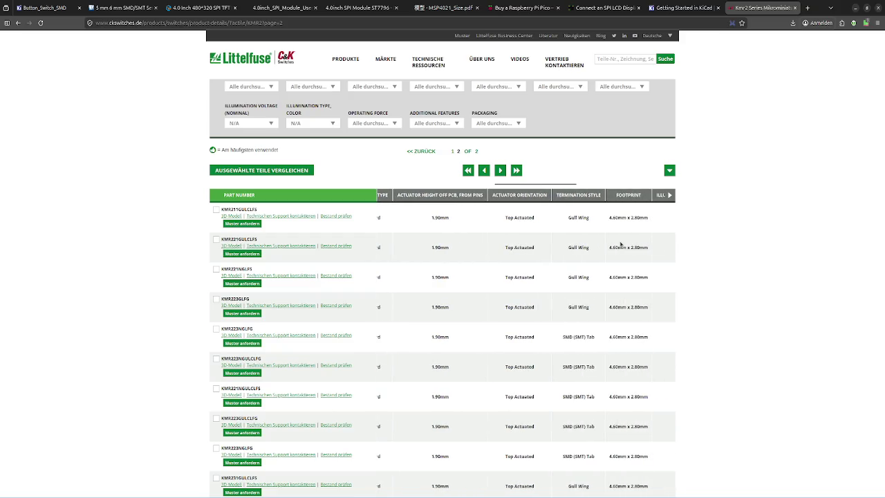
scroll(620, 243, right, 2)
scroll(620, 243, left, 3)
scroll(620, 244, left, 2)
scroll(620, 243, right, 2)
scroll(620, 244, right, 4)
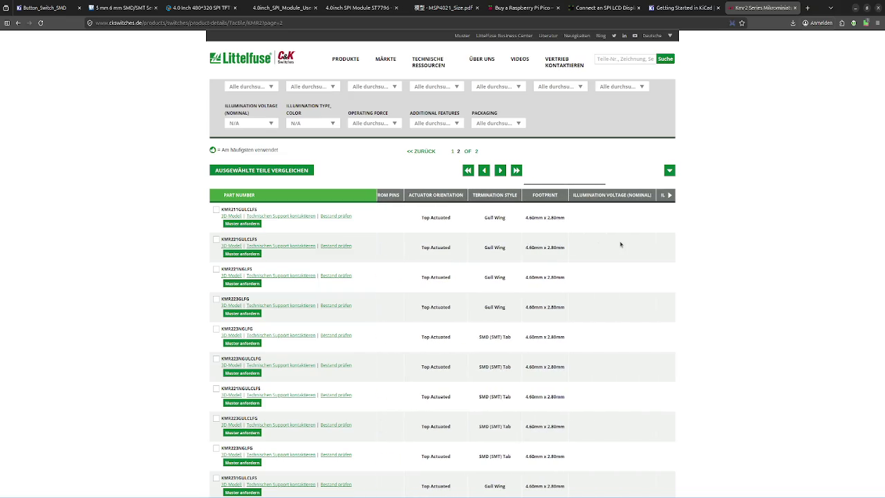
scroll(620, 244, right, 1)
scroll(620, 243, left, 2)
scroll(620, 243, left, 2)
scroll(620, 244, left, 1)
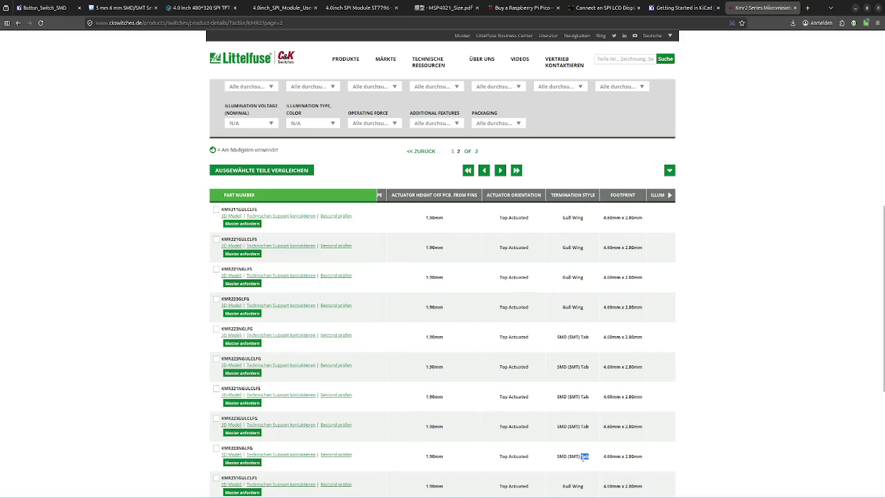
click(228, 455)
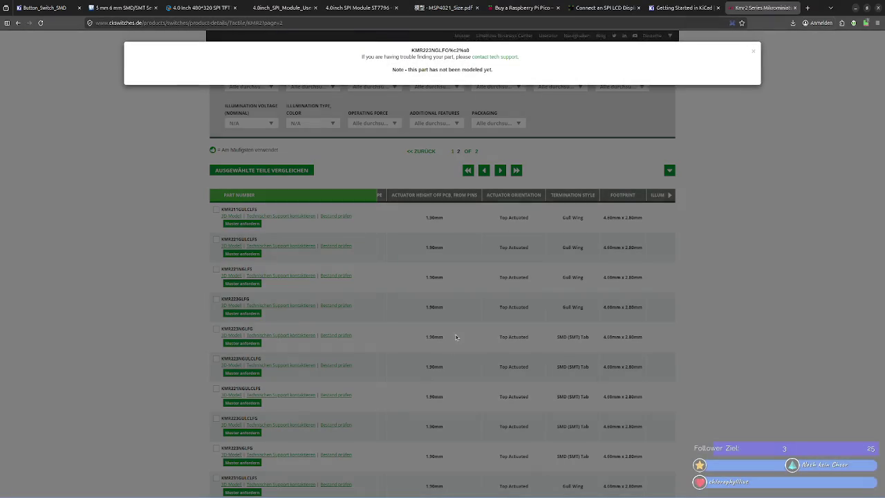
Dismiss the not-modeled notice and try other variants, previewing KMR223NGULCLFG's model.
click(316, 384)
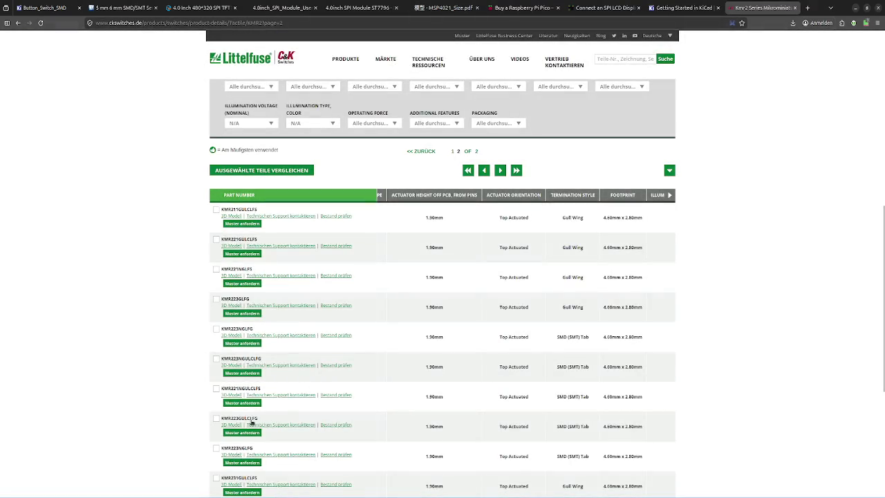
click(237, 424)
click(235, 395)
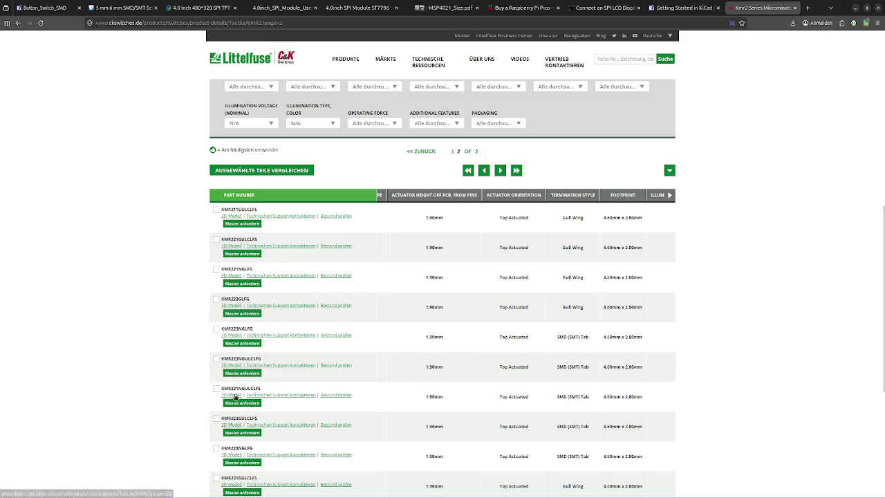
click(236, 387)
click(233, 367)
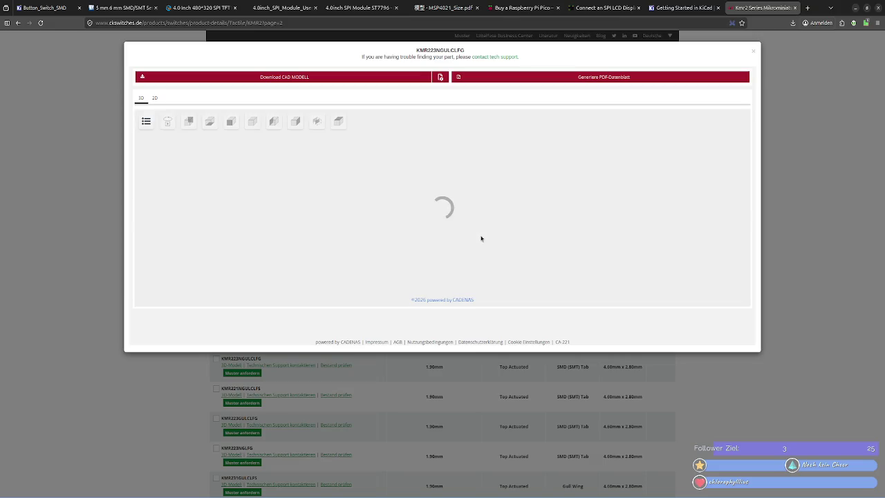
click(478, 371)
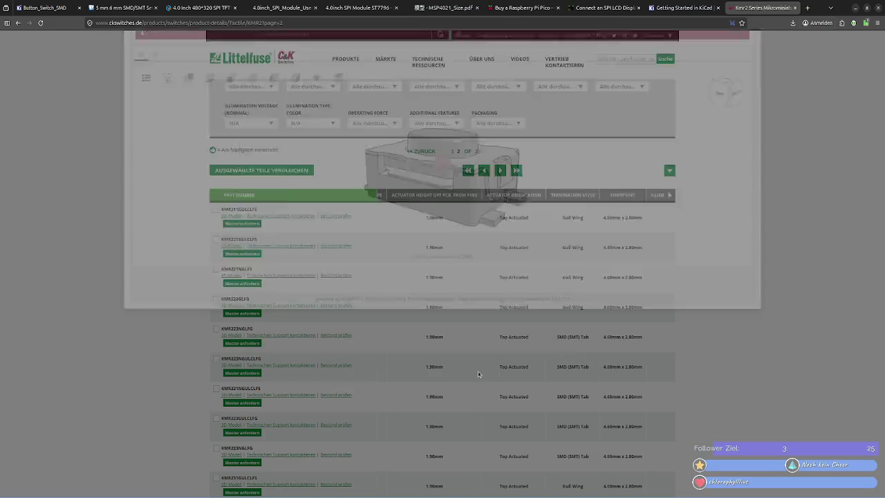
Rotate the KMR223GLFG 3D model to view its underside, then close it.
click(232, 305)
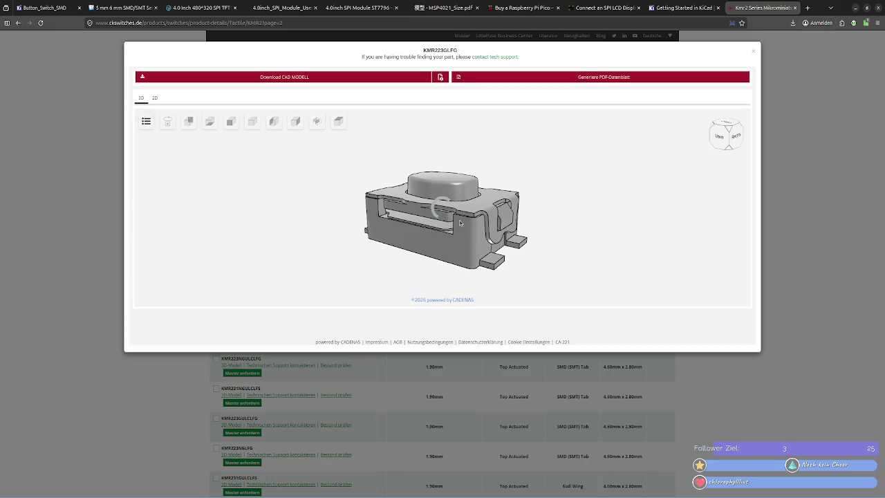
scroll(478, 233, up, 5)
scroll(475, 249, down, 2)
mouse_move(475, 250)
mouse_down()
mouse_move(578, 223)
mouse_move(633, 229)
mouse_move(573, 200)
mouse_up()
key(Escape)
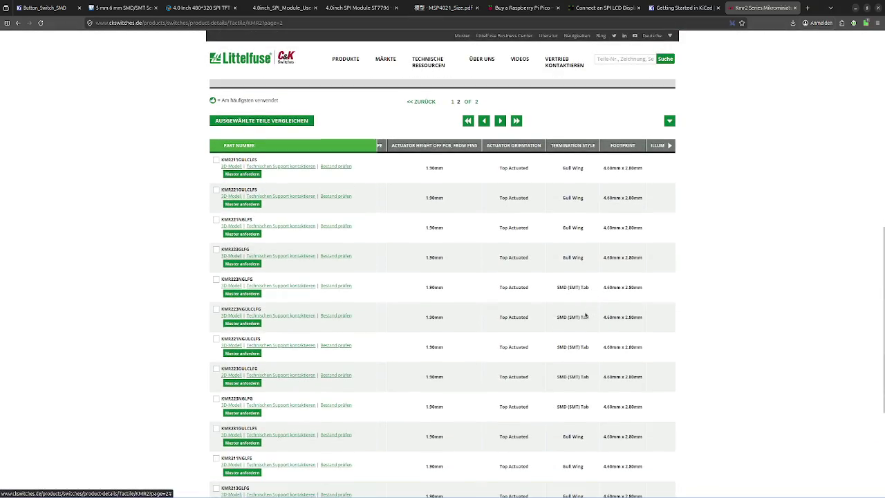
Return the KMR2 parts list to page 1 via the pagination.
scroll(585, 315, down, 4)
scroll(584, 314, down, 1)
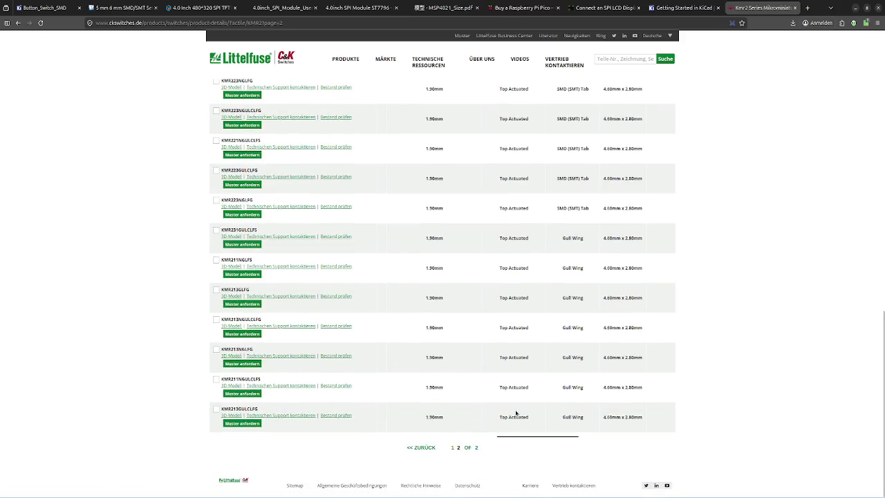
scroll(639, 414, up, 3)
scroll(622, 311, up, 1)
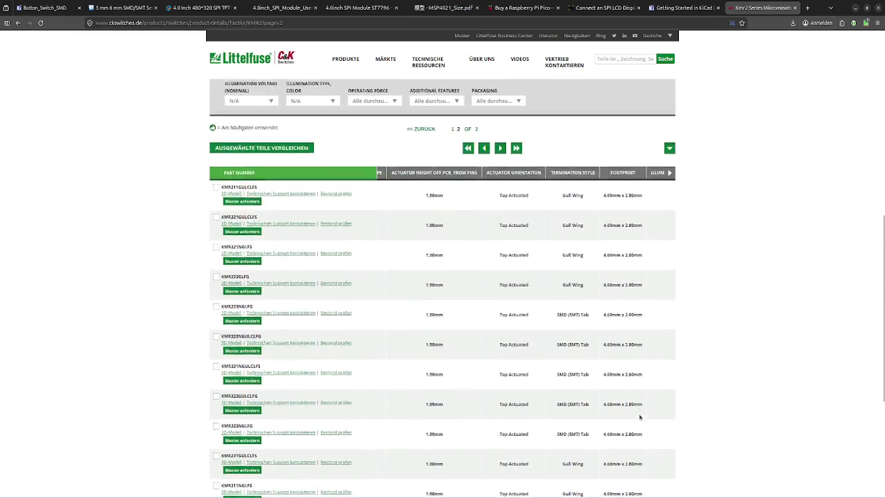
scroll(466, 282, down, 3)
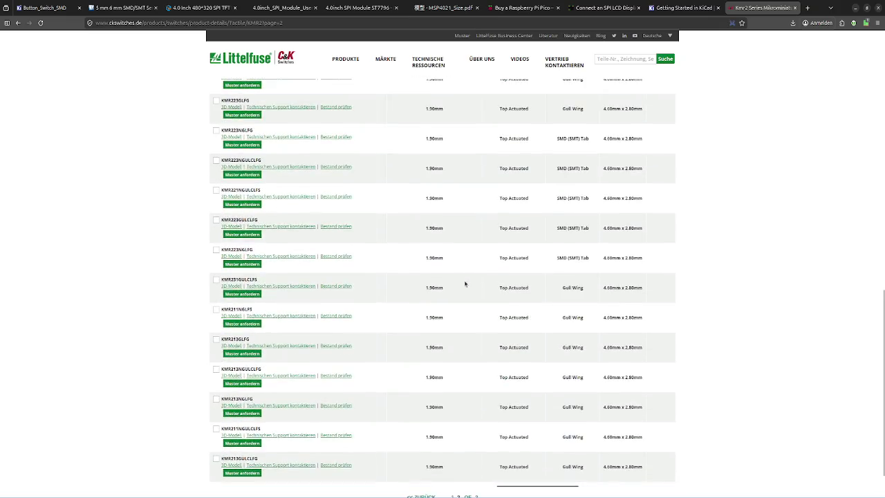
scroll(466, 282, down, 1)
click(409, 448)
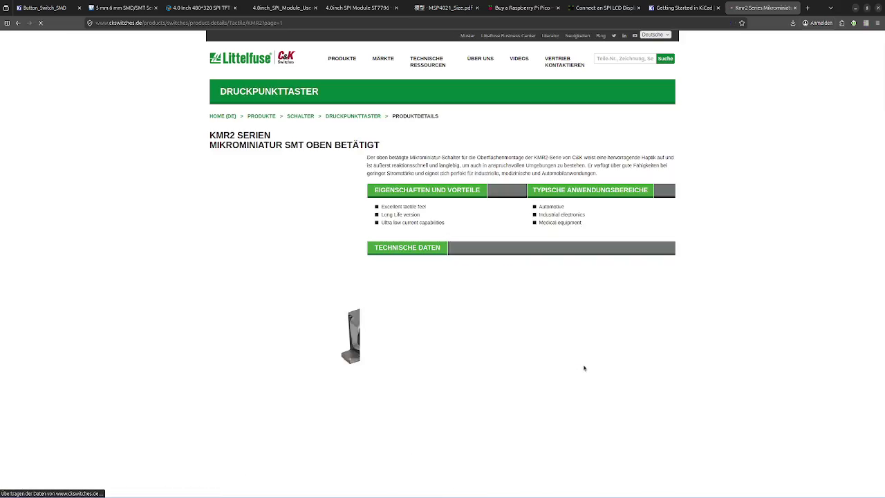
Scroll page 1 across to review the termination styles and footprints of its variants.
scroll(568, 332, right, 1)
scroll(568, 332, right, 1)
scroll(568, 332, right, 1)
scroll(568, 332, right, 1)
scroll(568, 332, right, 1)
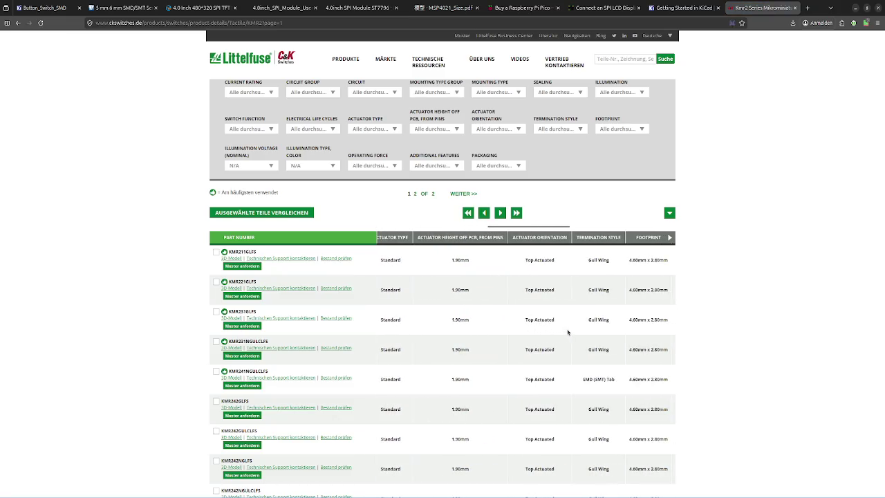
scroll(568, 331, right, 1)
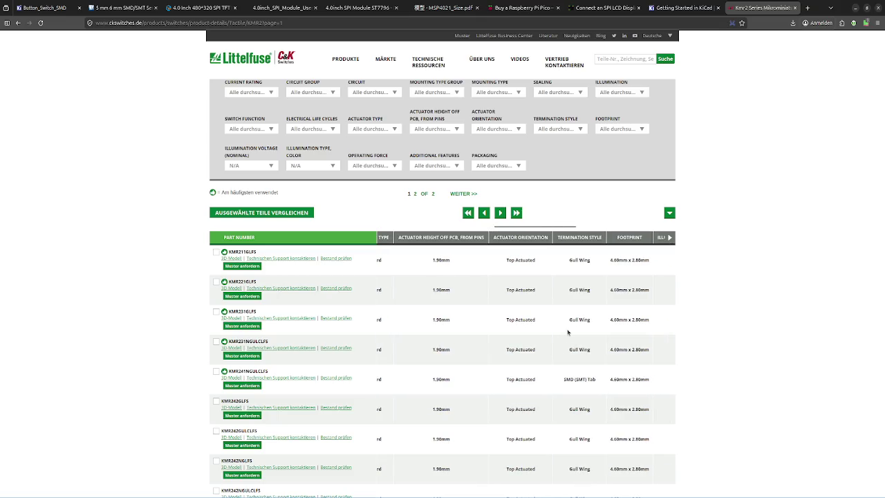
scroll(568, 338, down, 3)
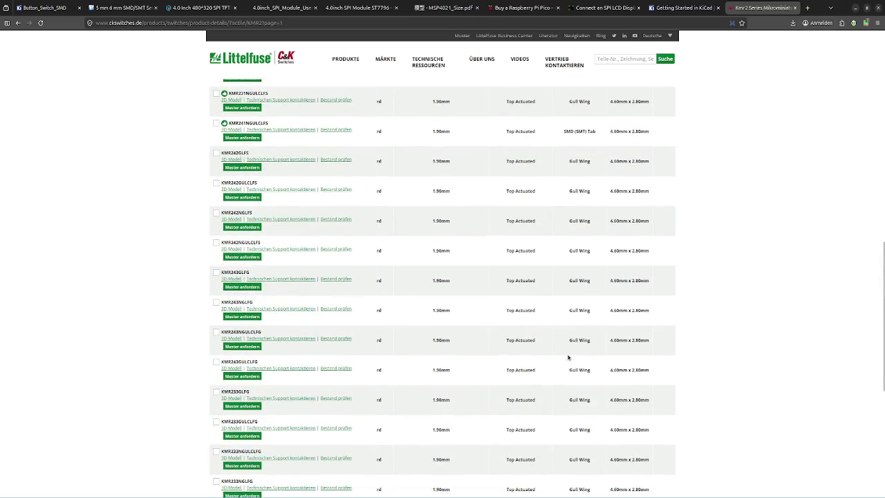
scroll(568, 357, down, 4)
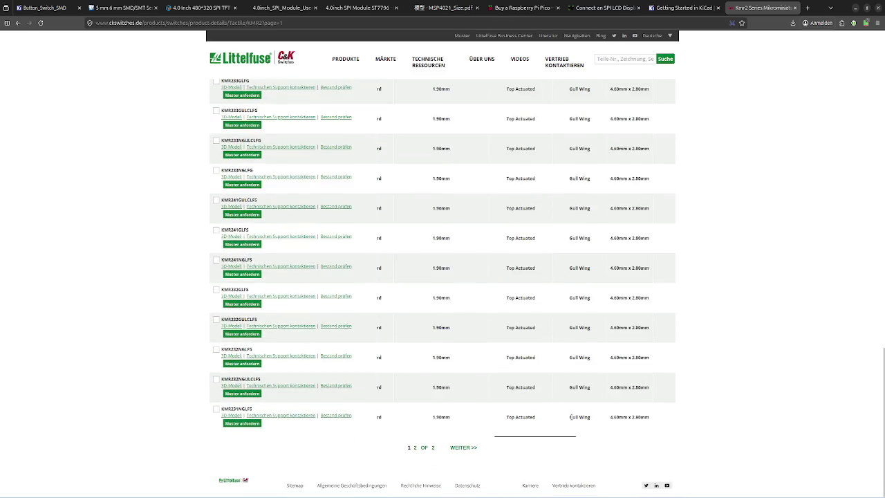
scroll(449, 404, up, 10)
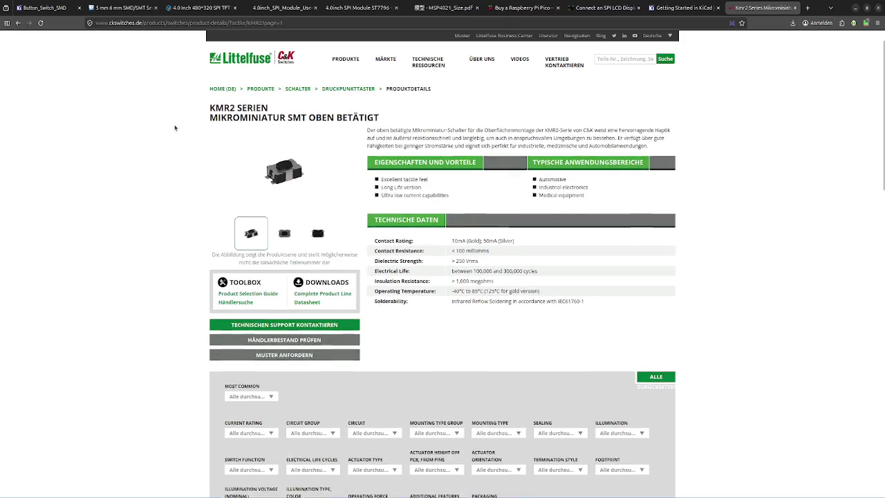
Close the KMR2 page and preview SW_MEC_5GSH9 beside the Assign Footprints list.
click(794, 8)
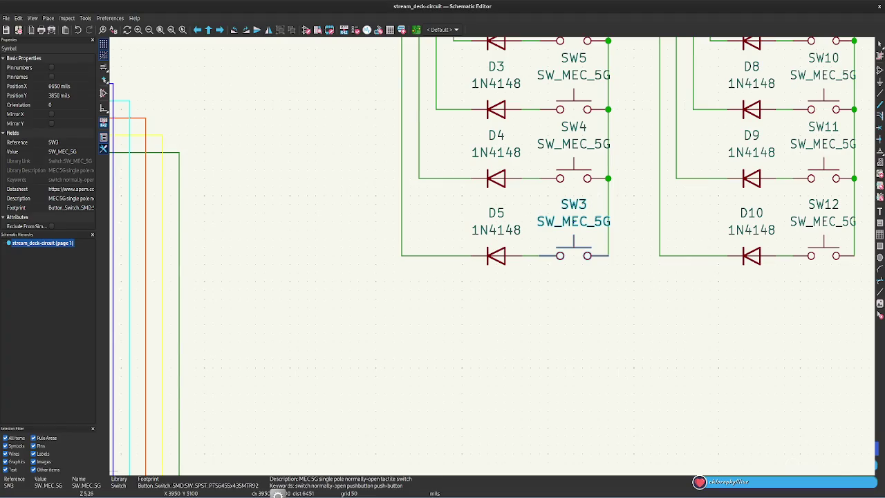
mouse_move(510, 446)
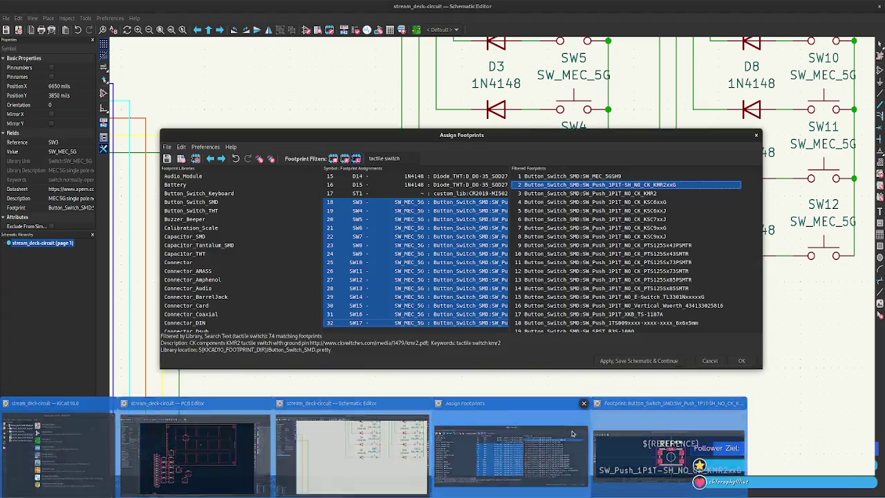
click(572, 434)
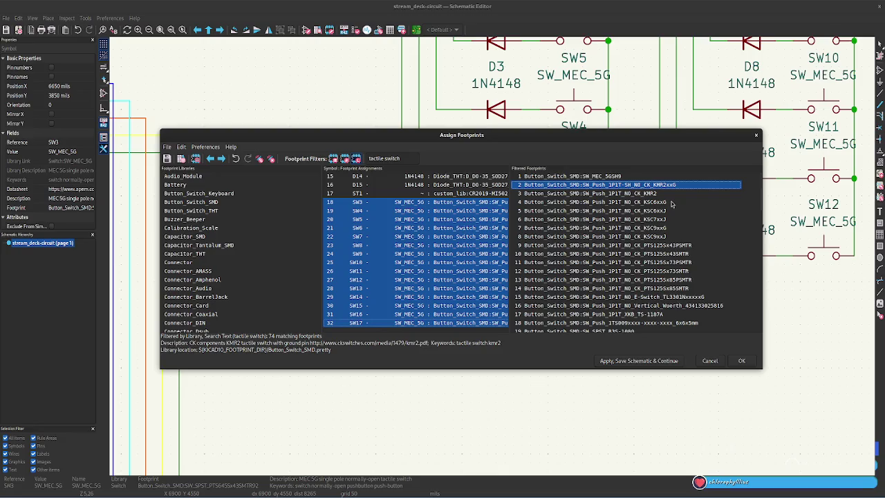
click(617, 177)
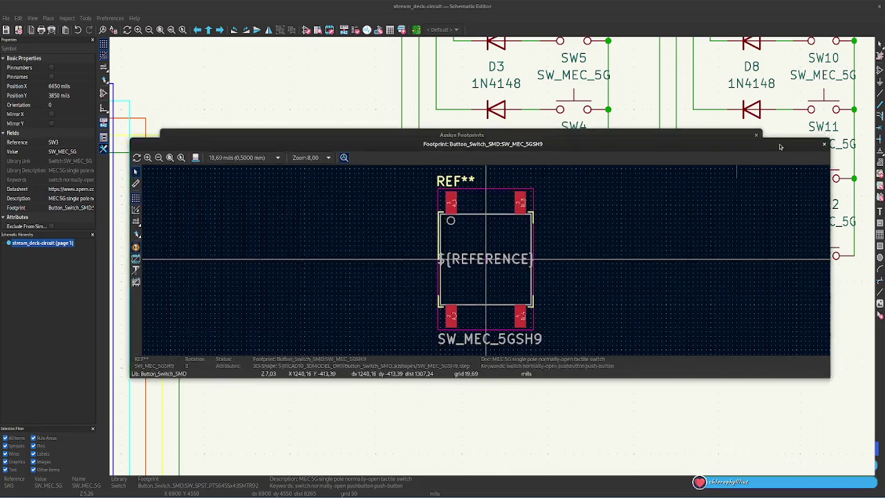
drag(762, 137, 782, 250)
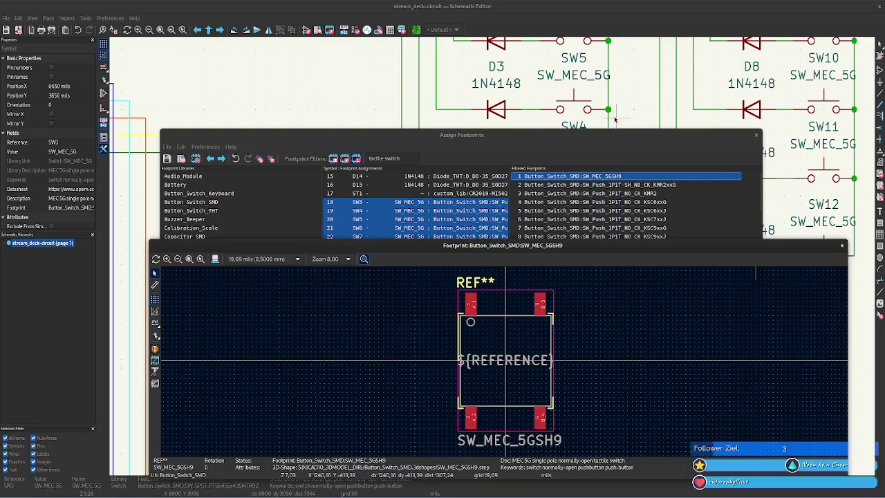
drag(600, 142, 584, 32)
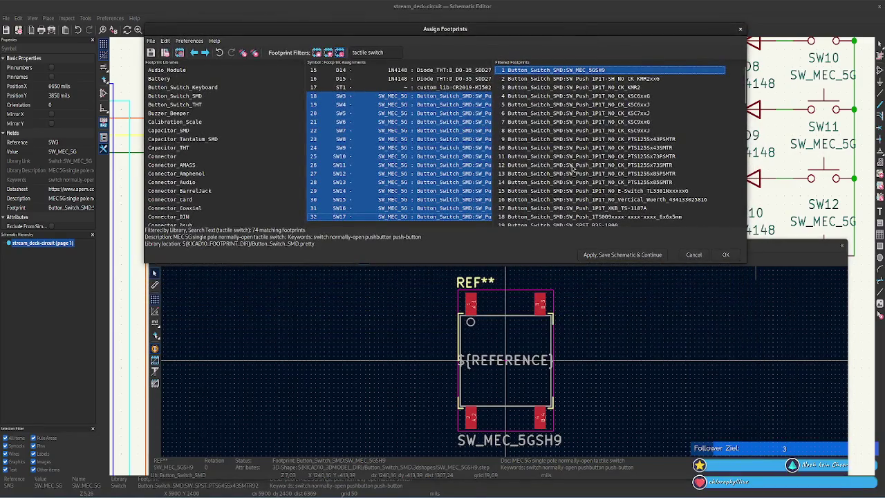
Step down from the CK KSC9xxG footprint through the next filtered footprints.
click(622, 124)
key(Down)
key(Down)
key(Down)
key(Down)
key(Down)
key(Down)
key(Down)
key(Down)
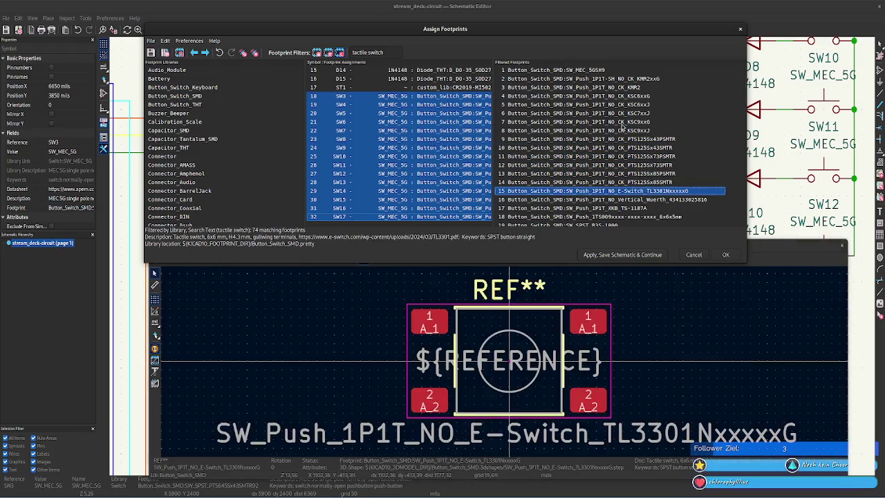
key(Down)
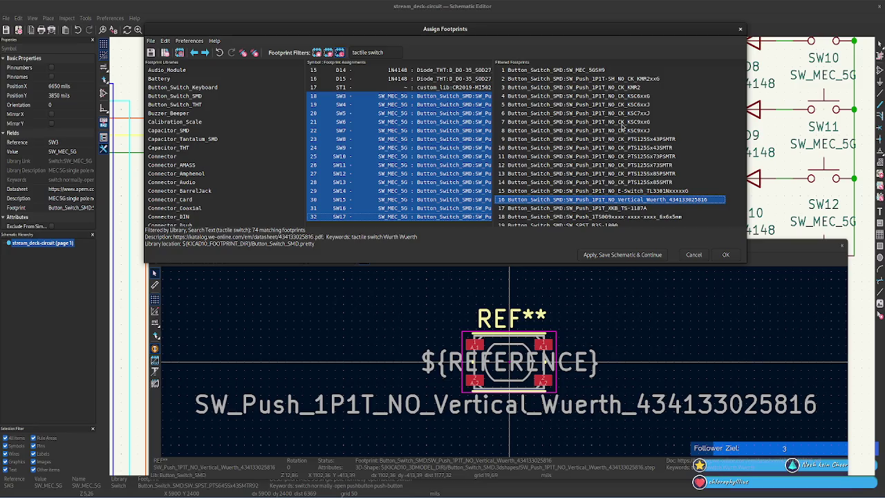
click(702, 464)
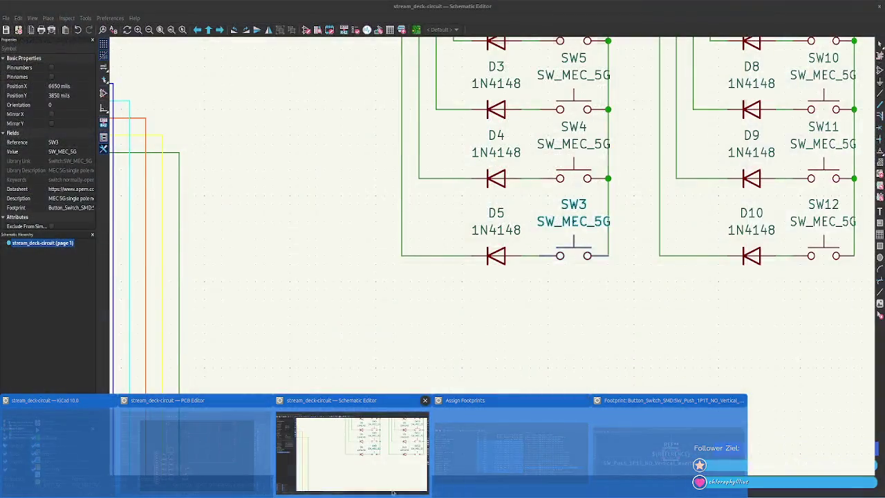
click(392, 489)
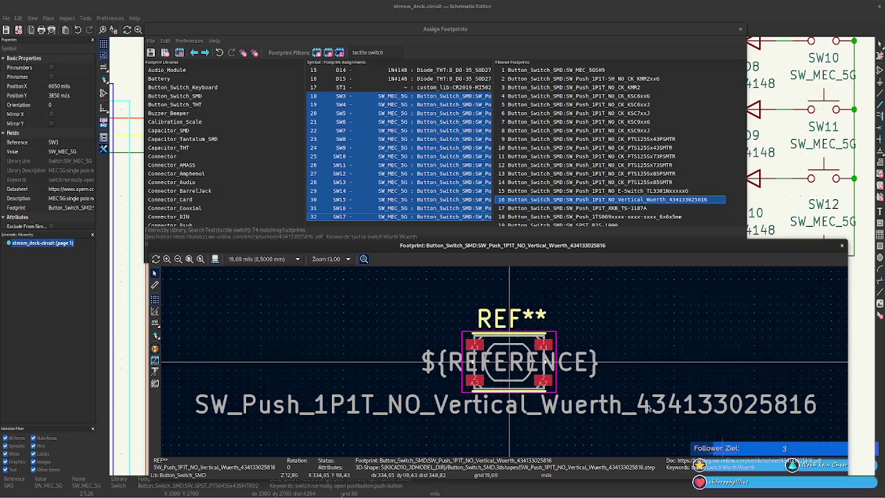
click(683, 201)
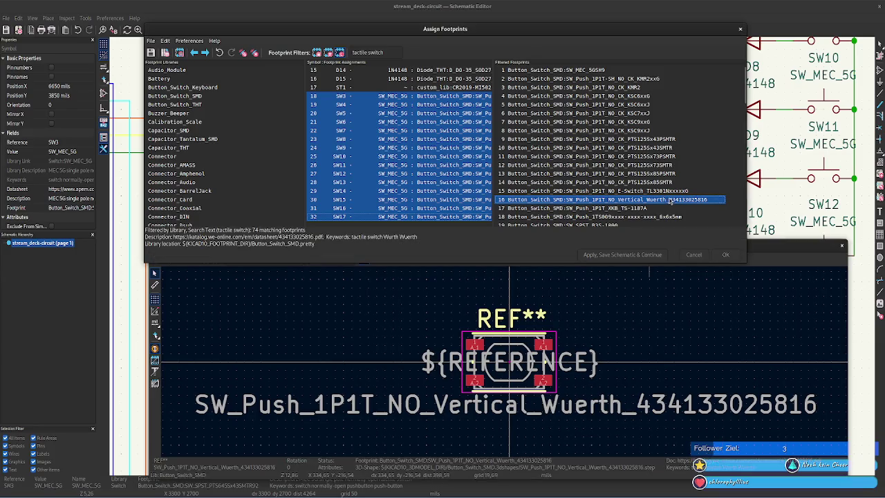
drag(500, 245, 474, 235)
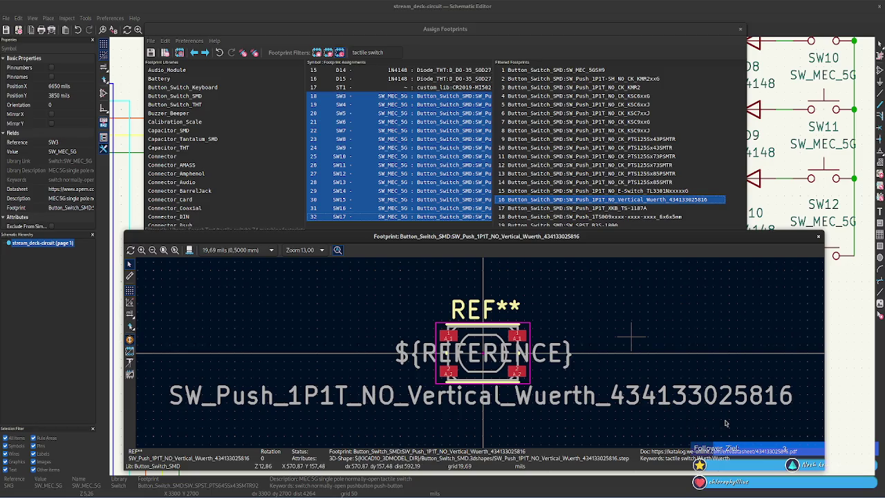
drag(623, 236, 884, 148)
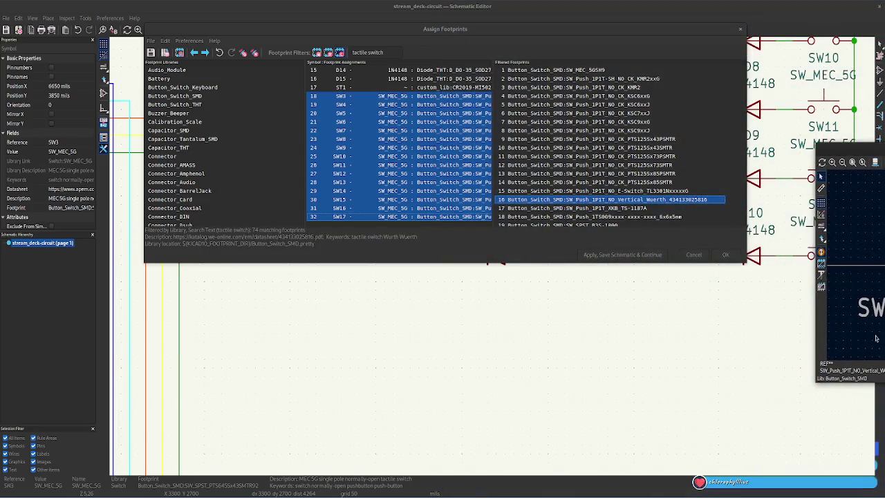
key(super)
click(261, 252)
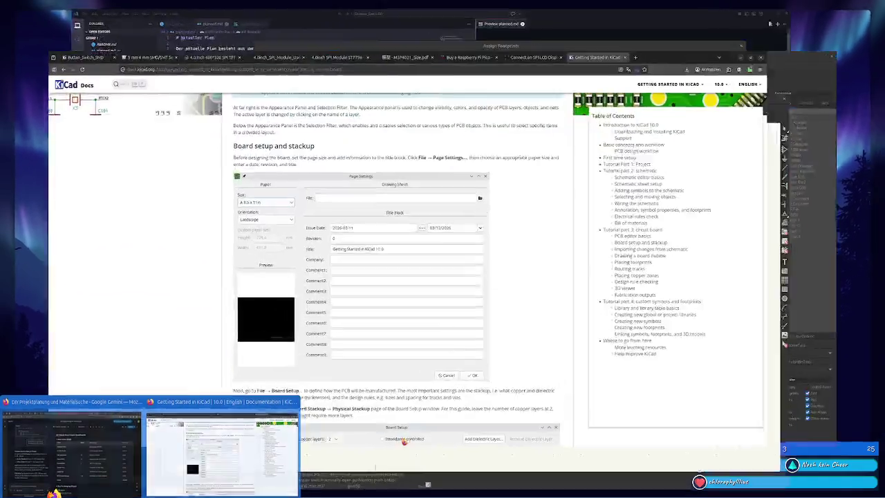
click(732, 9)
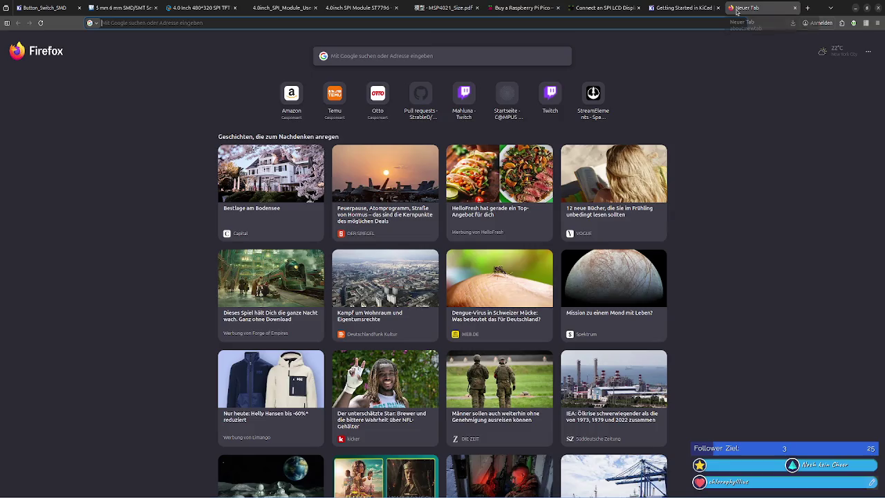
text(4341)
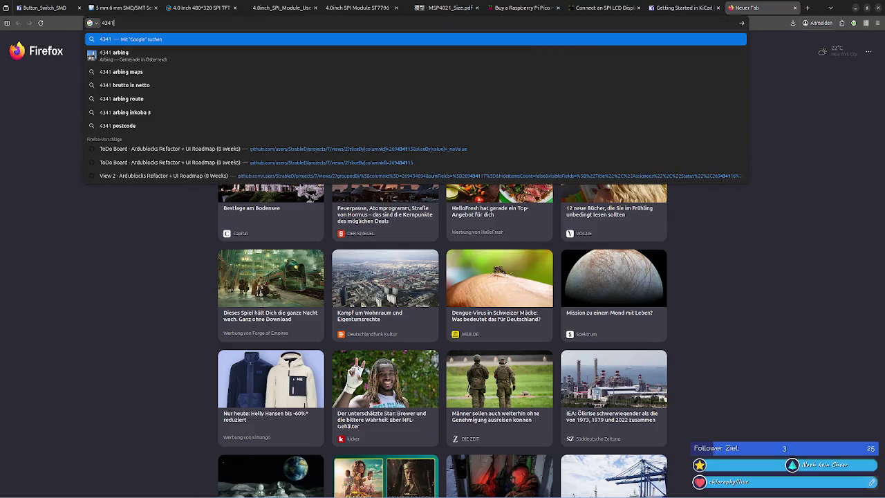
text(3)
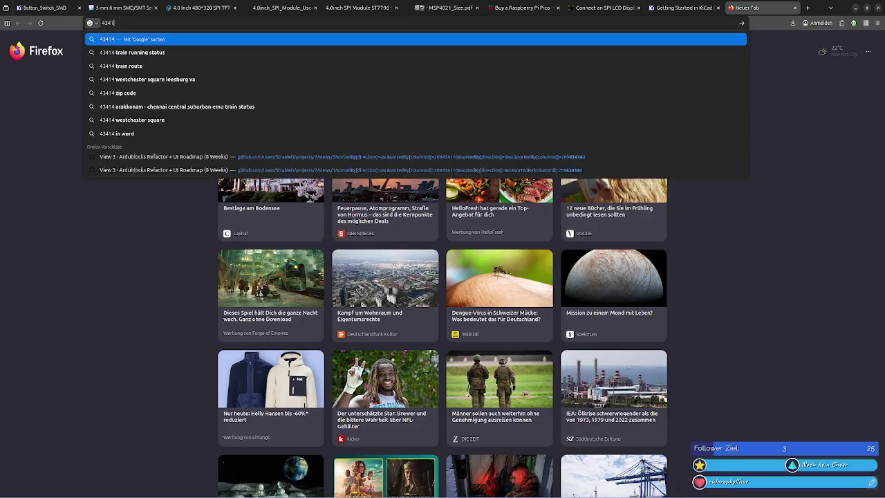
text(30)
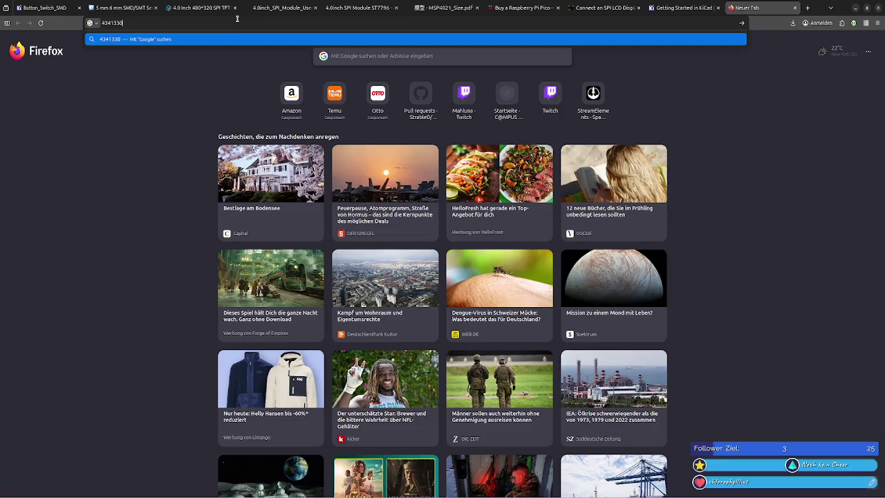
text(25)
text(816)
key(Return)
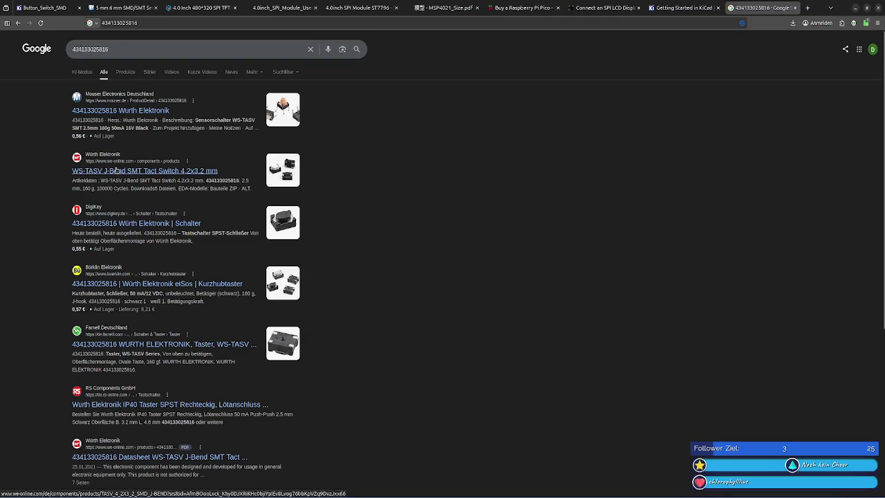
Open Würth's WS-TASV J-Bend SMT Tact Switch 4.2x3.2 mm page and save the cookie choice.
click(118, 170)
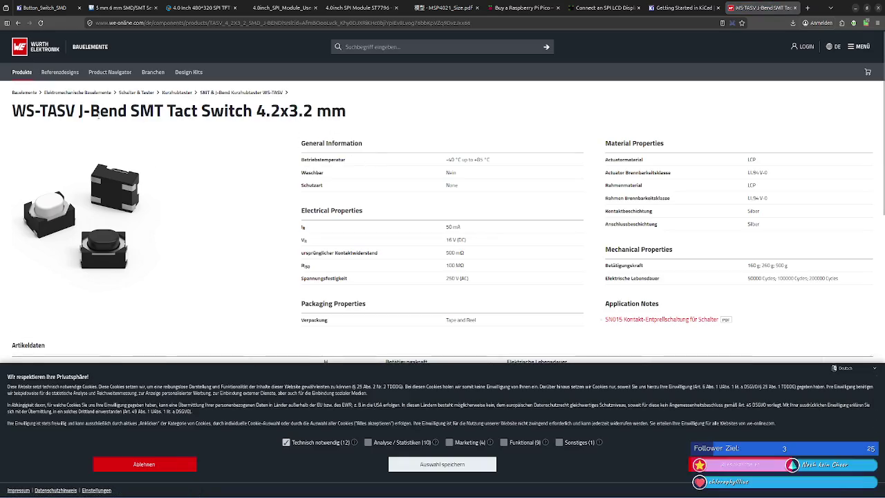
click(443, 465)
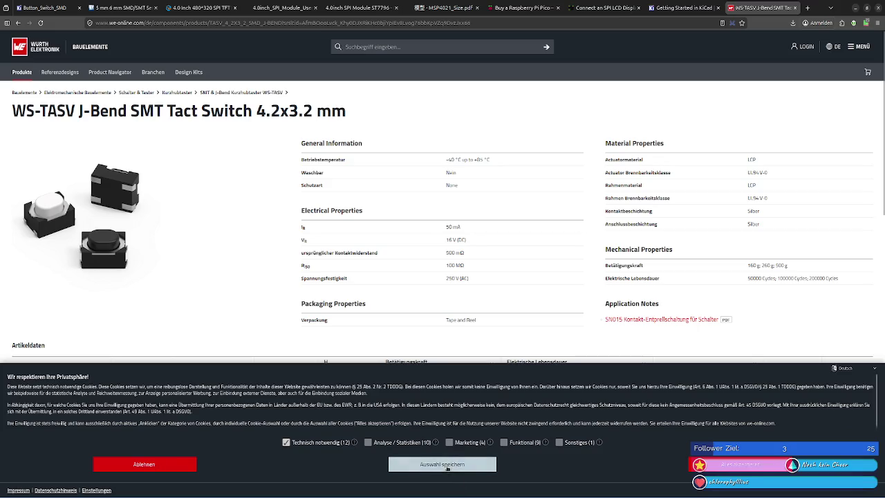
drag(266, 123, 297, 117)
click(297, 118)
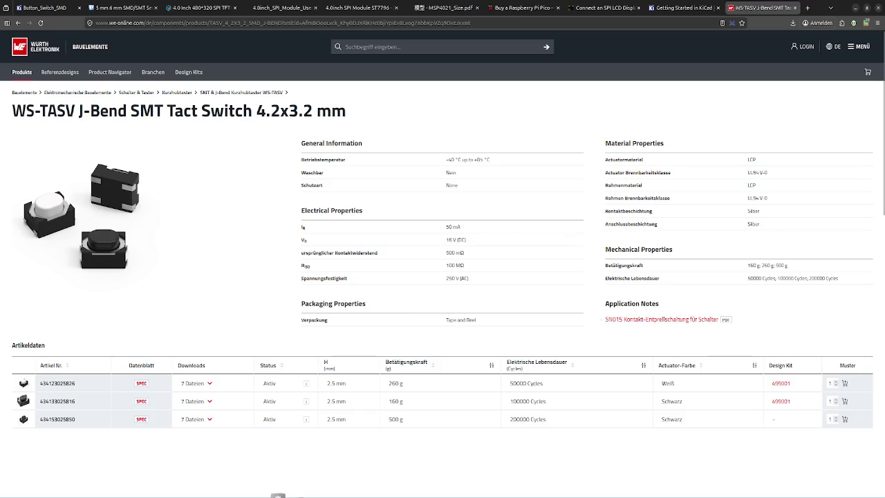
click(278, 495)
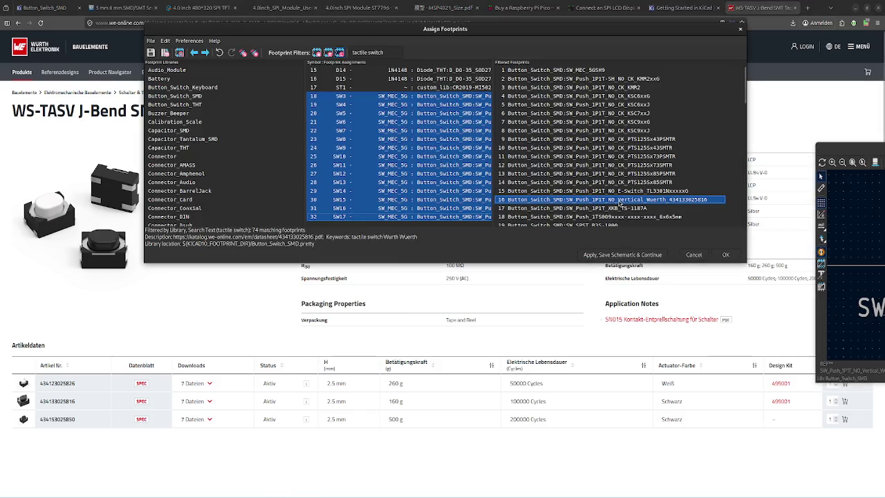
Compare the XKB TS-1187A, TS009xxxx 6x6x5mm and Würth footprint previews.
click(620, 208)
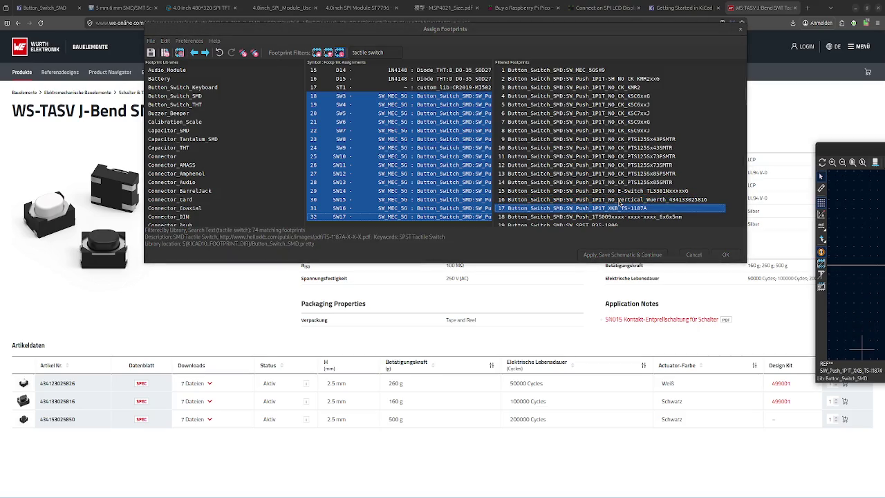
key(Down)
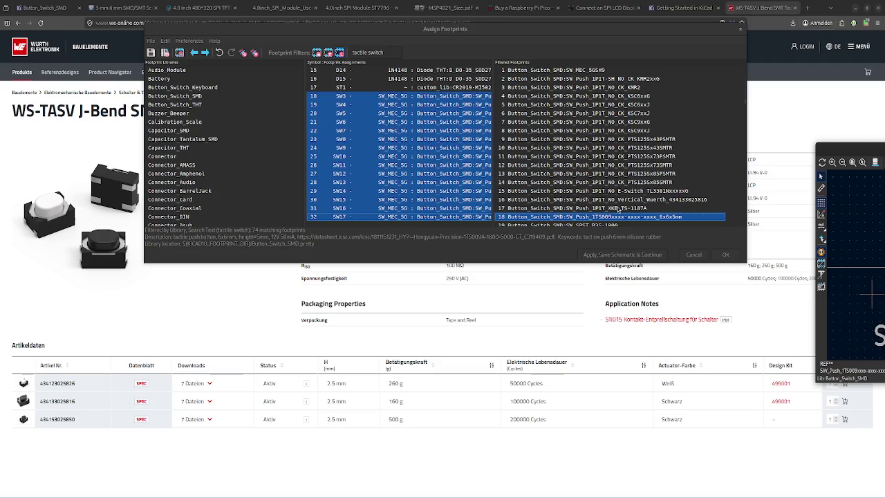
click(617, 208)
mouse_move(846, 149)
mouse_down()
mouse_move(824, 168)
mouse_move(133, 267)
mouse_up()
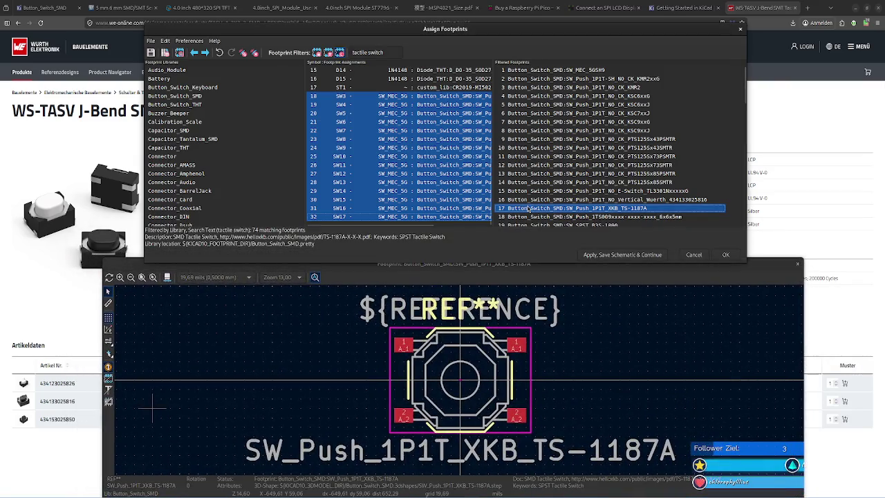
key(Up)
key(Down)
key(Down)
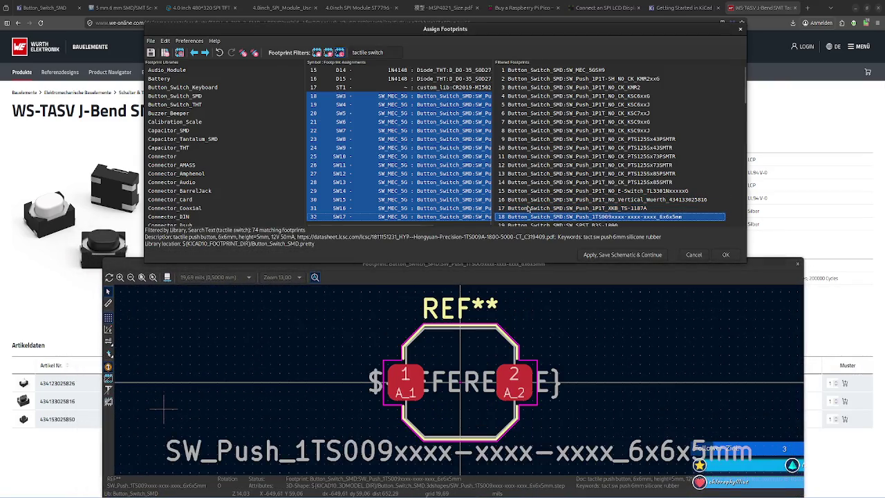
key(Down)
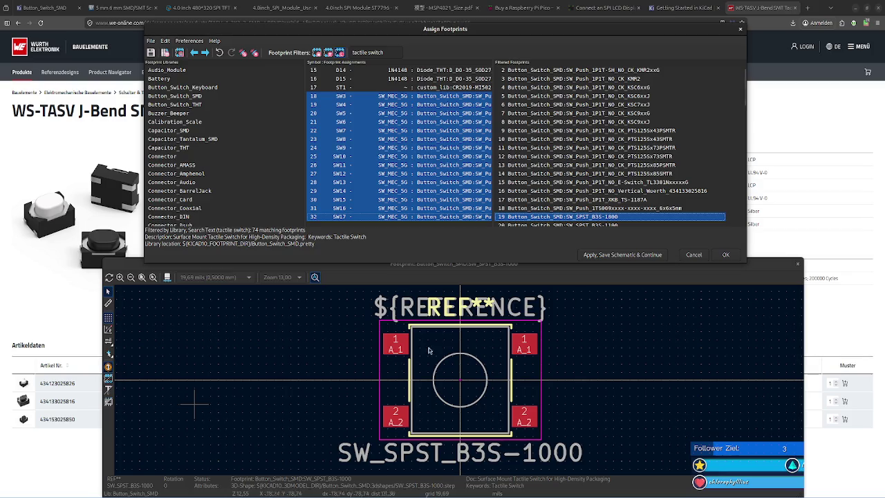
Zoom the footprint viewer in on SW_SPST_B3S-1000.
scroll(463, 382, up, 1)
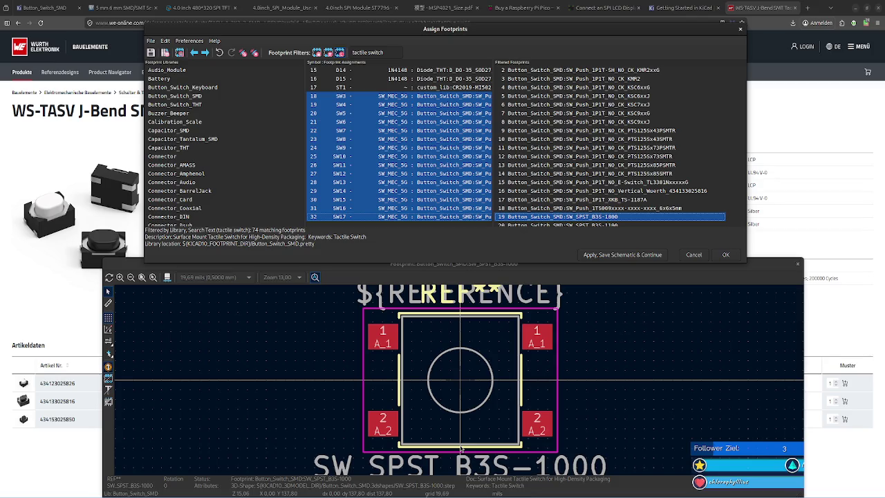
click(118, 346)
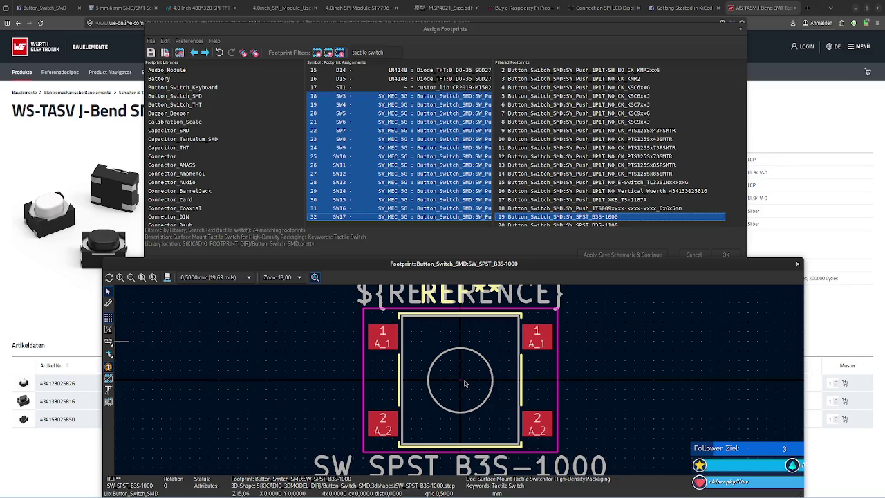
scroll(455, 382, down, 1)
scroll(455, 383, up, 1)
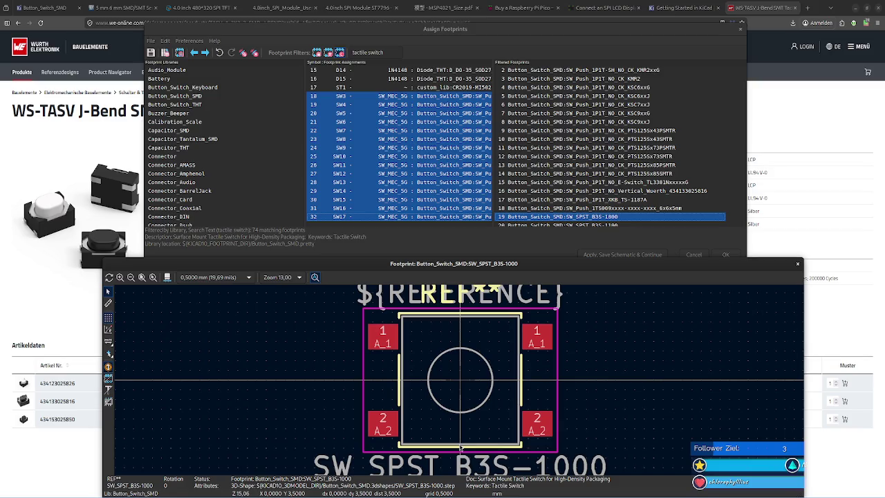
Arrow from SW_SPST_B3S-1100 through B3SL-1002P to the B3U-1000P preview, then return to Firefox.
click(567, 219)
key(Down)
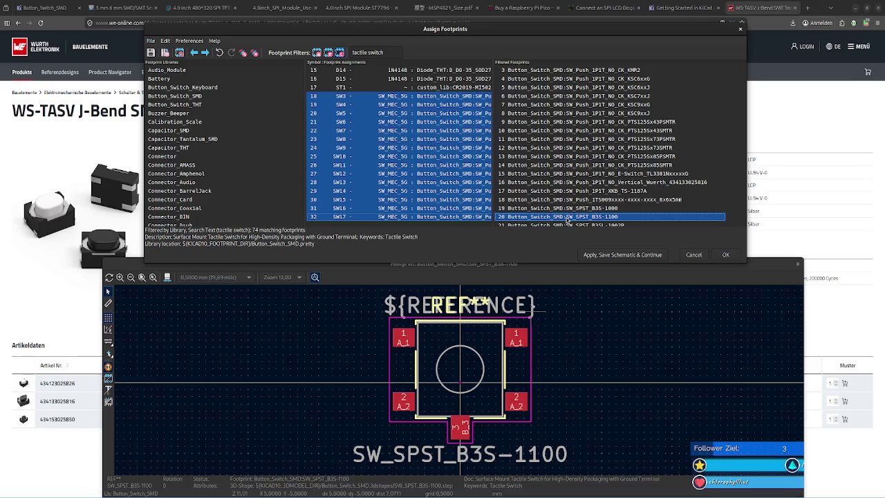
key(Down)
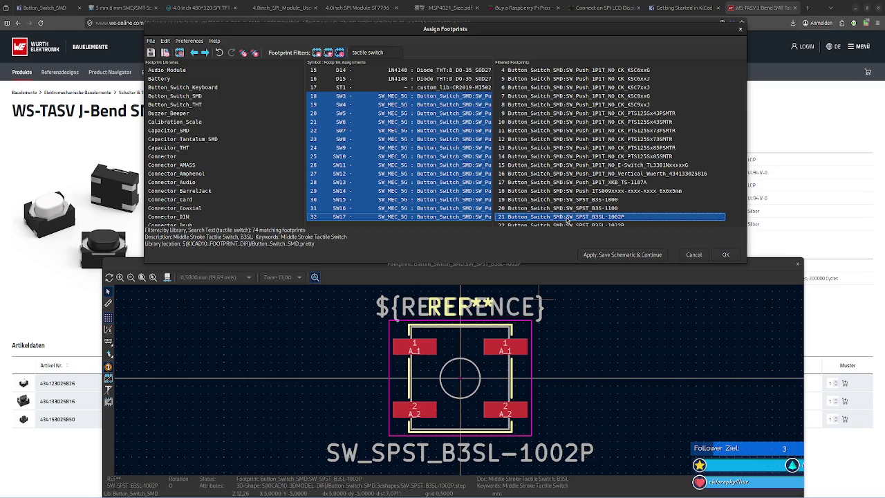
key(Down)
key(Down)
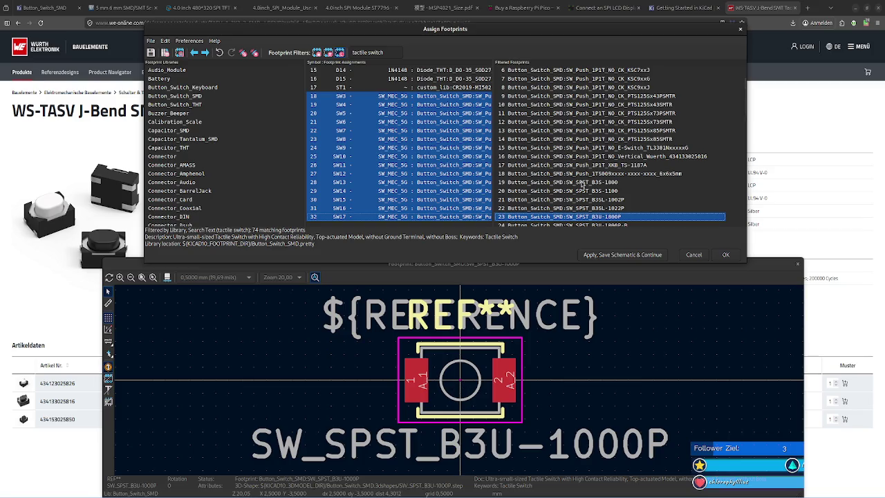
scroll(583, 184, down, 3)
scroll(582, 184, down, 1)
scroll(583, 184, up, 3)
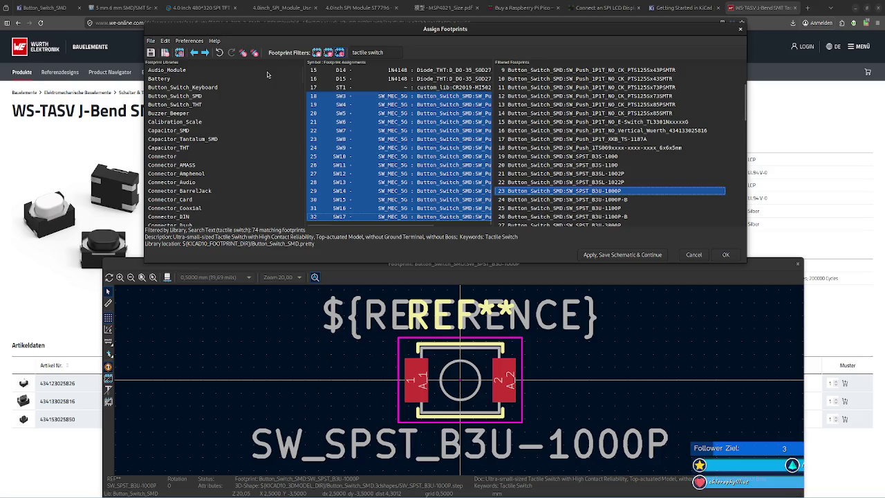
click(101, 24)
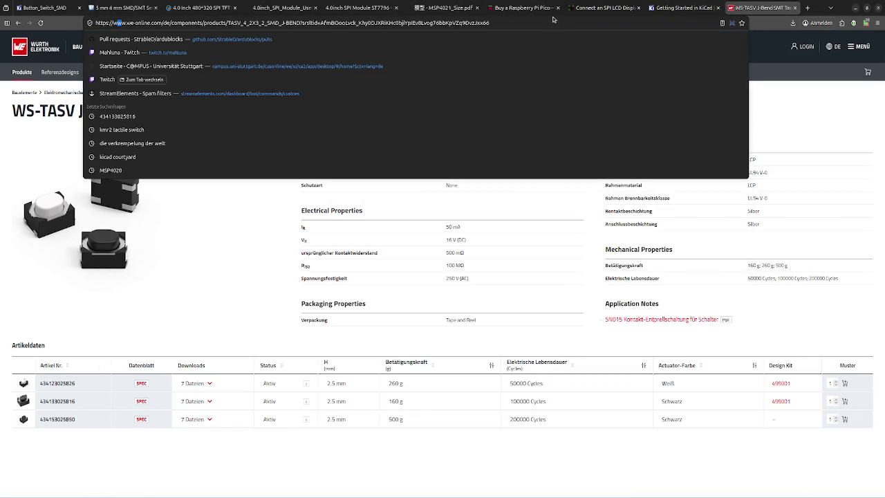
Replace the address bar URL with a Google search for 'b3u 100p'.
click(528, 37)
click(624, 21)
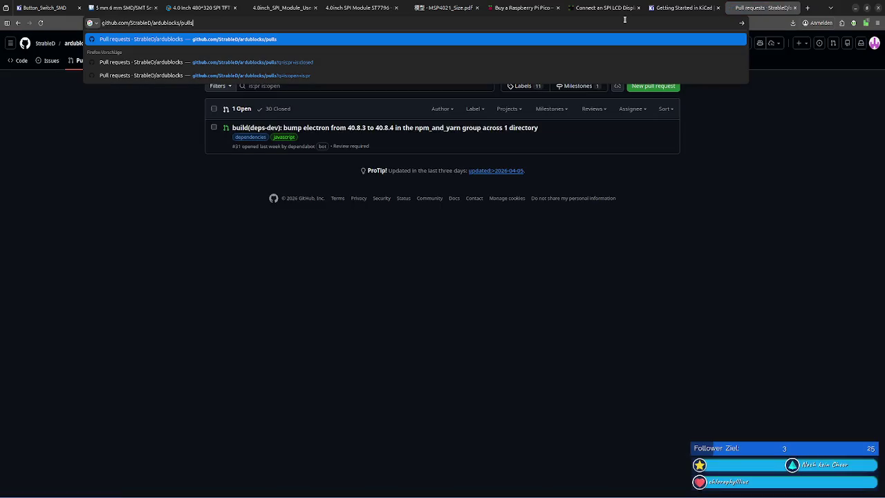
double_click(202, 21)
drag(203, 21, 87, 22)
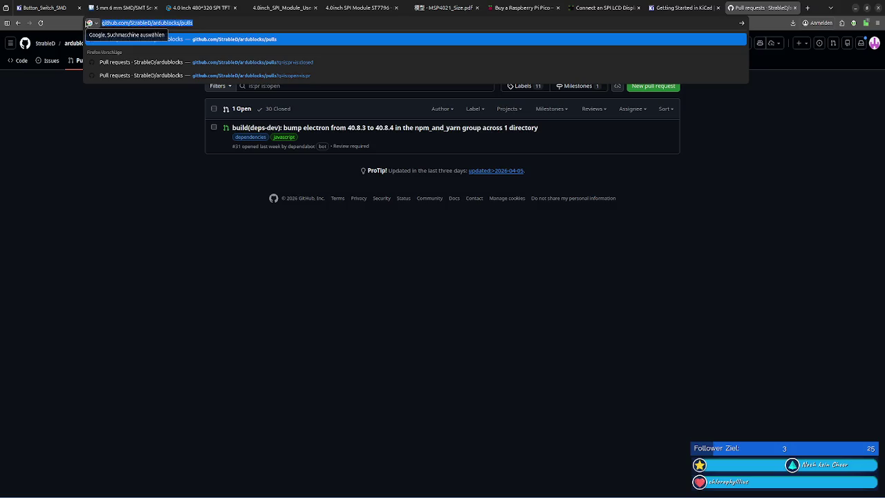
text(b3u 100)
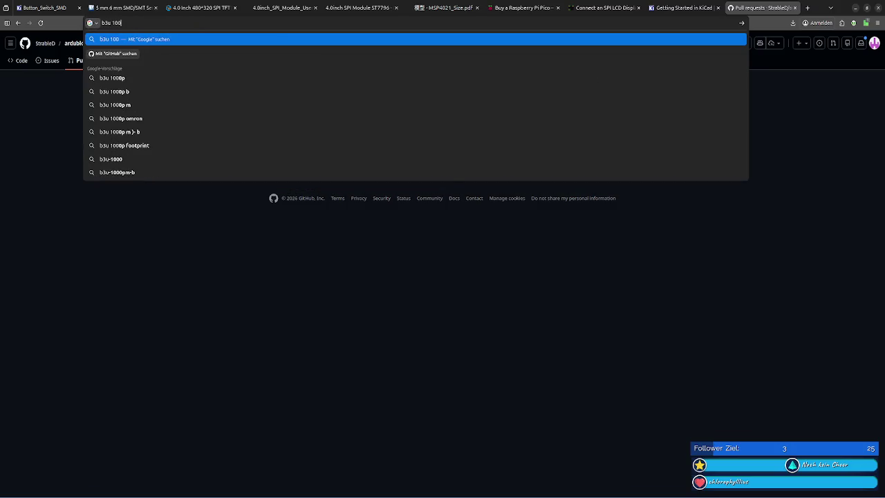
text(p)
key(Return)
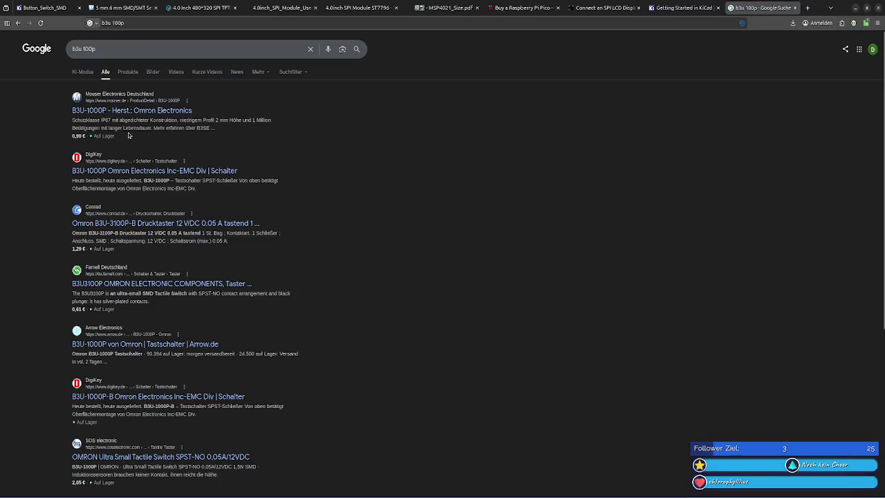
Open Mouser's Omron B3U-1000P product page from the search results.
click(116, 113)
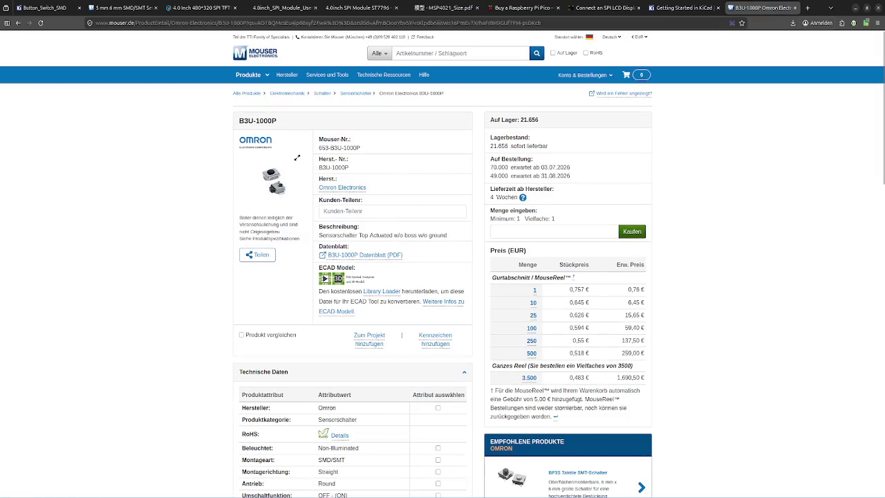
key(alt+Tab)
key(alt+Tab)
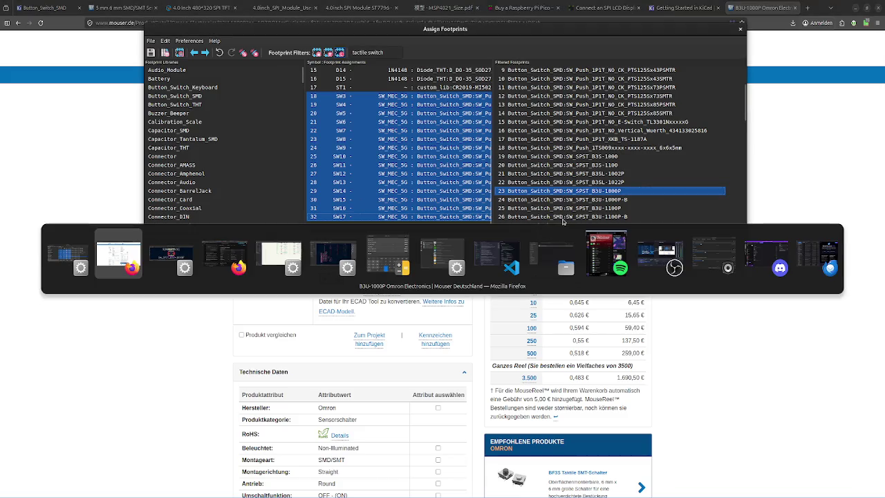
key(alt+Tab)
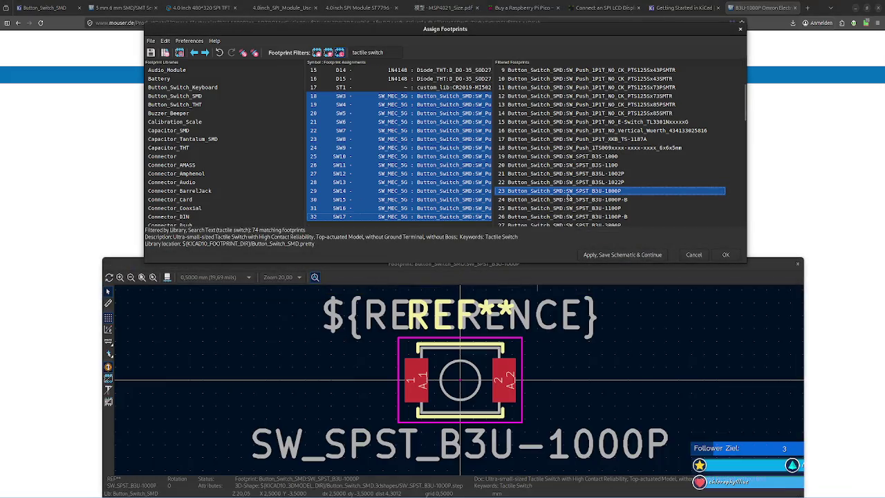
Step through the Omron B3U-1100P and B3U-3100P-B footprints to SW_SPST_CK_RS282G05A3.
key(Down)
key(Down)
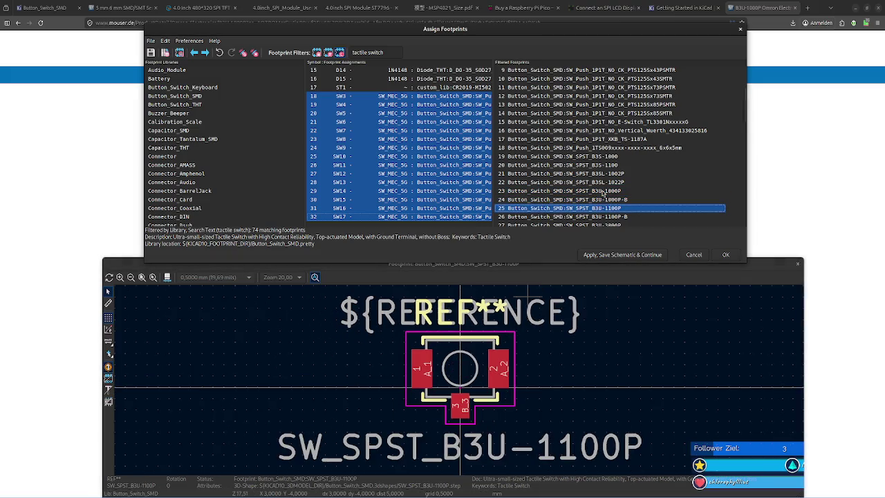
key(Down)
key(Down)
key(Down)
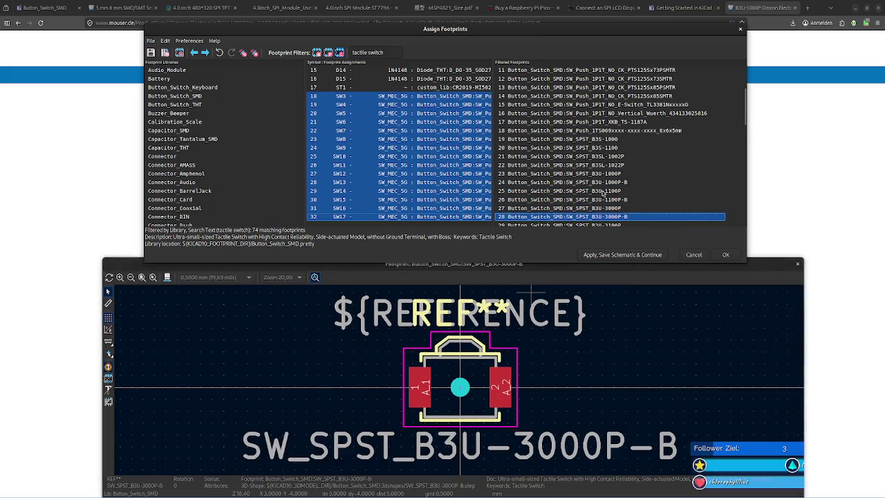
key(Down)
key(Down)
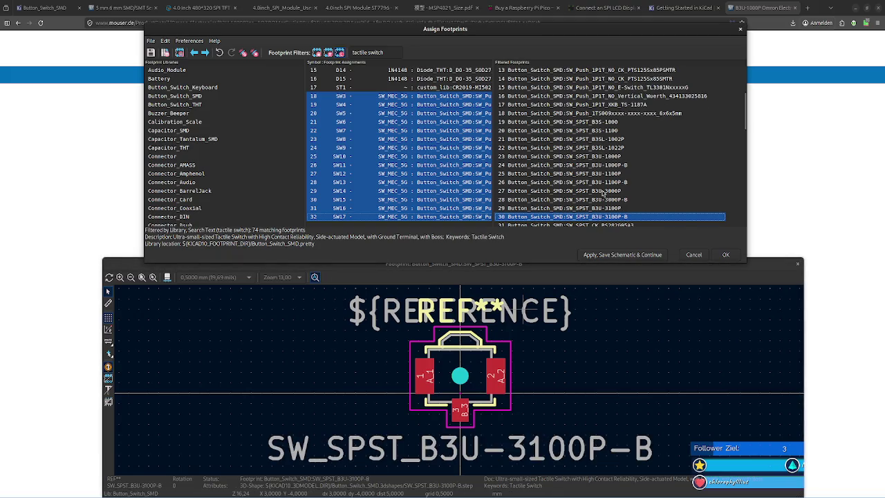
key(Down)
key(Up)
key(Down)
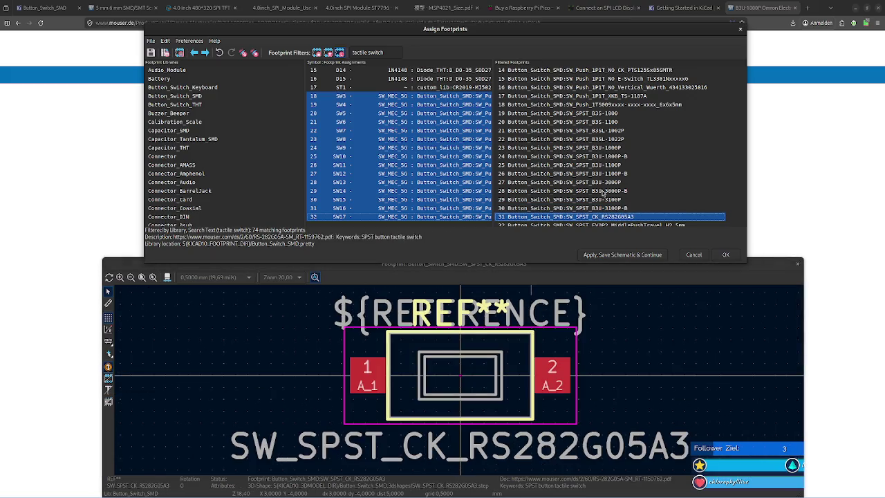
key(Down)
key(Up)
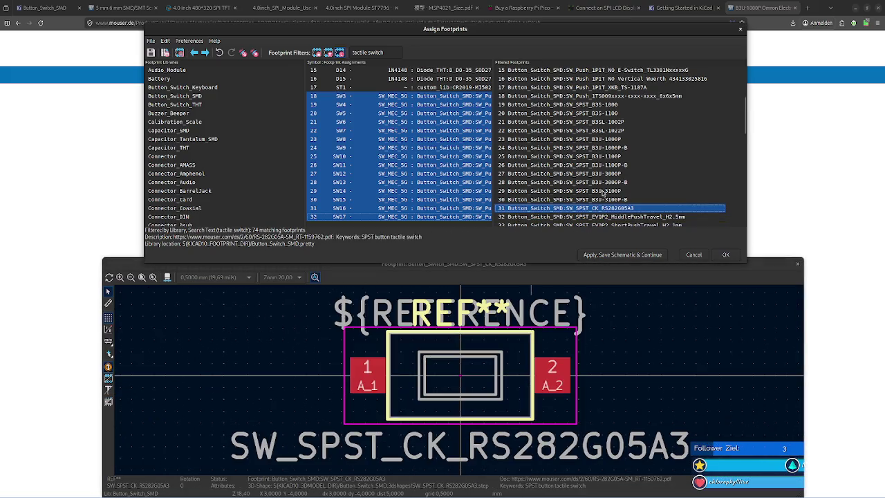
Inspect the CK_RS282G05A3 footprint's 3D model, then preview the EVQP2 MiddlePushTravel footprint.
click(167, 277)
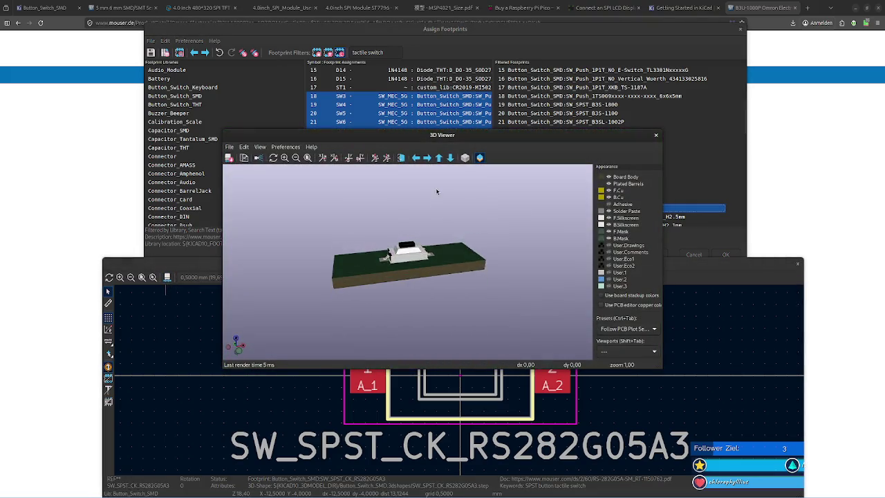
click(656, 135)
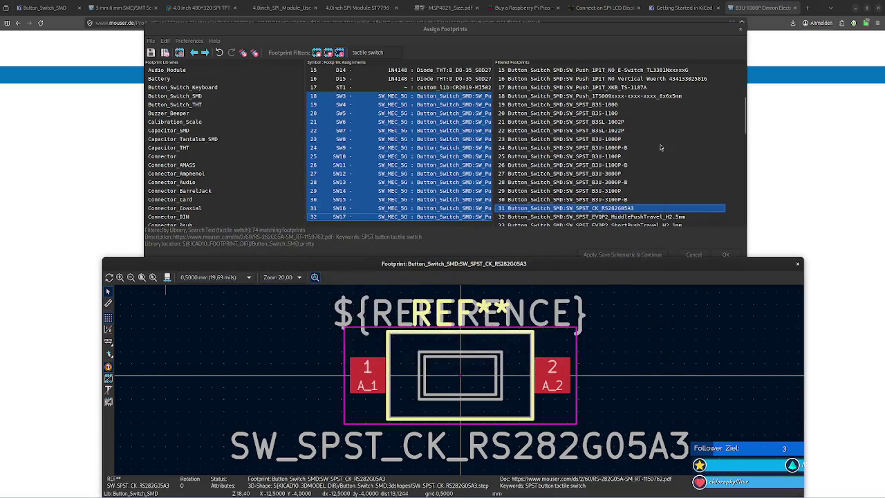
click(592, 209)
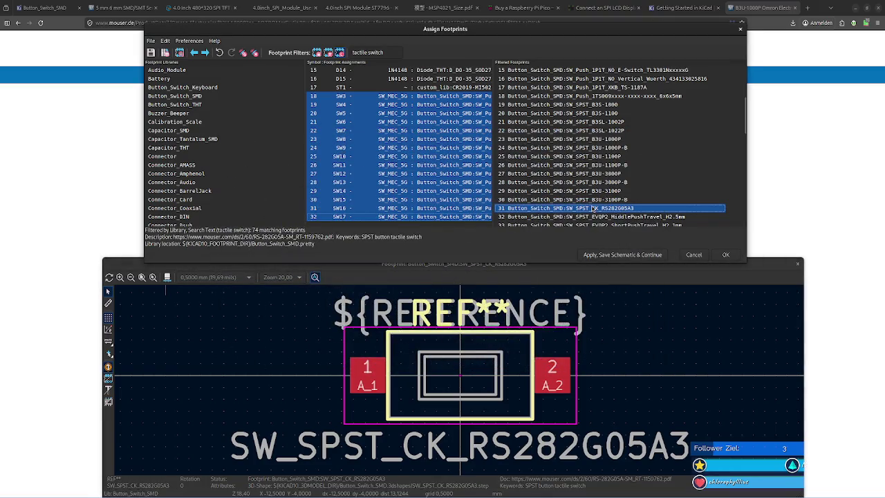
key(Down)
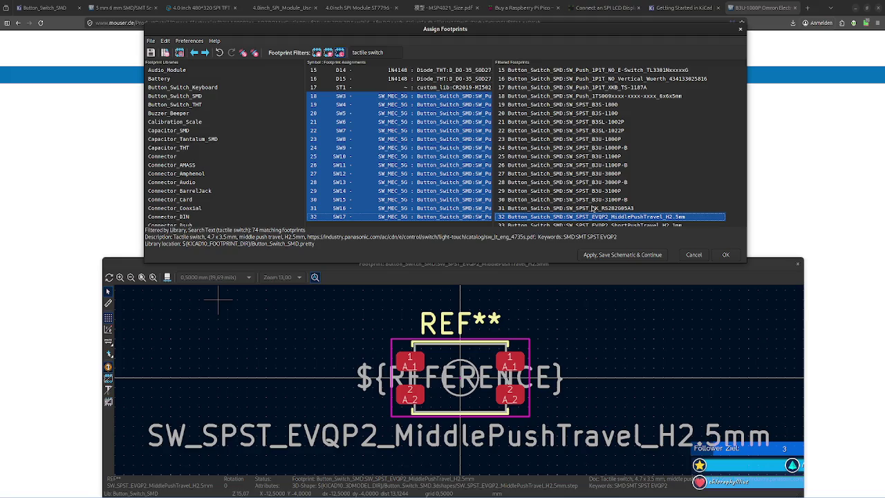
Compare the EVQP2 MiddlePushTravel and ShortPushTravel H2.1mm/H2.5mm footprints.
key(Down)
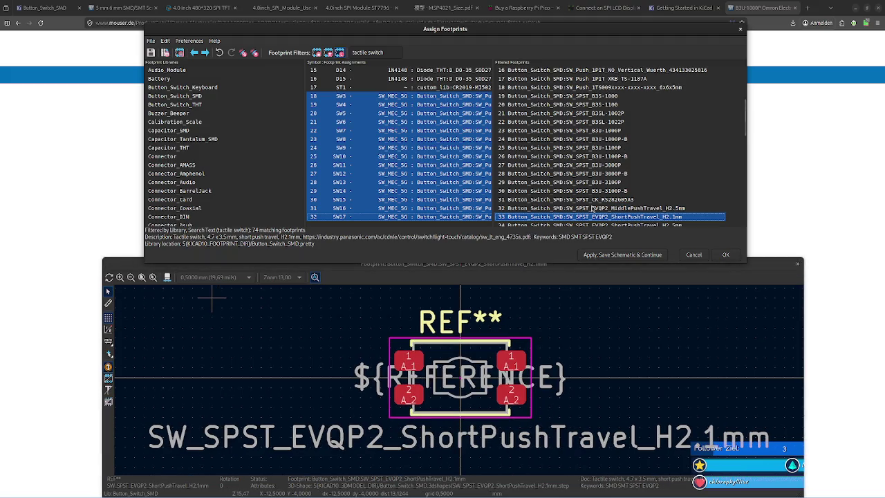
key(Up)
key(Down)
key(Up)
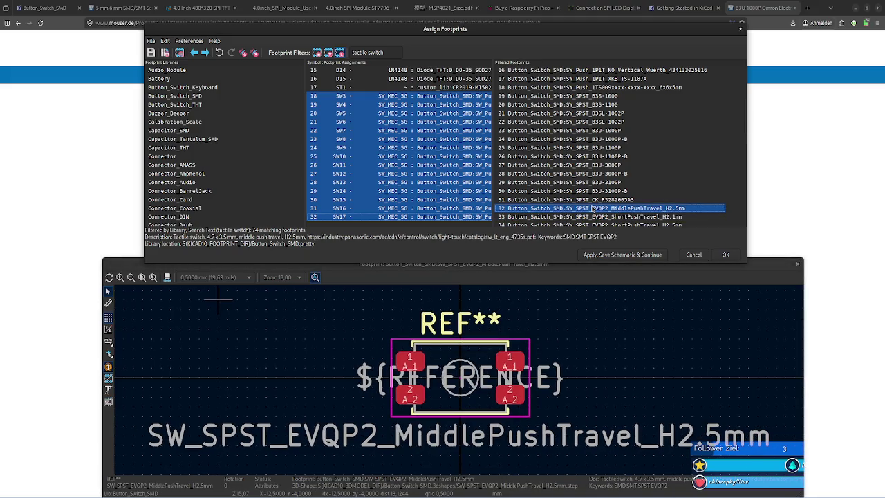
key(Down)
key(Up)
key(Down)
key(Down)
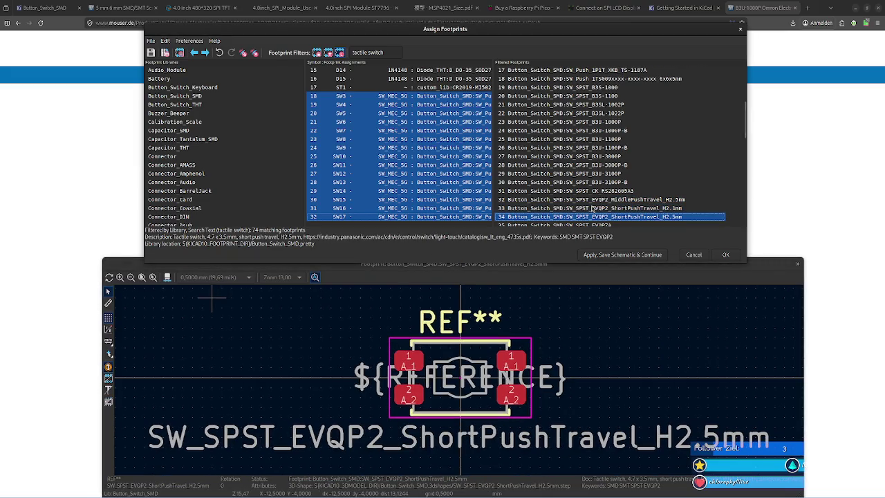
key(Up)
key(Down)
key(Down)
Compare the Omron B3FS-100xP, B3FS-101xP and B3FS-105xP footprints.
key(Down)
key(Down)
key(Down)
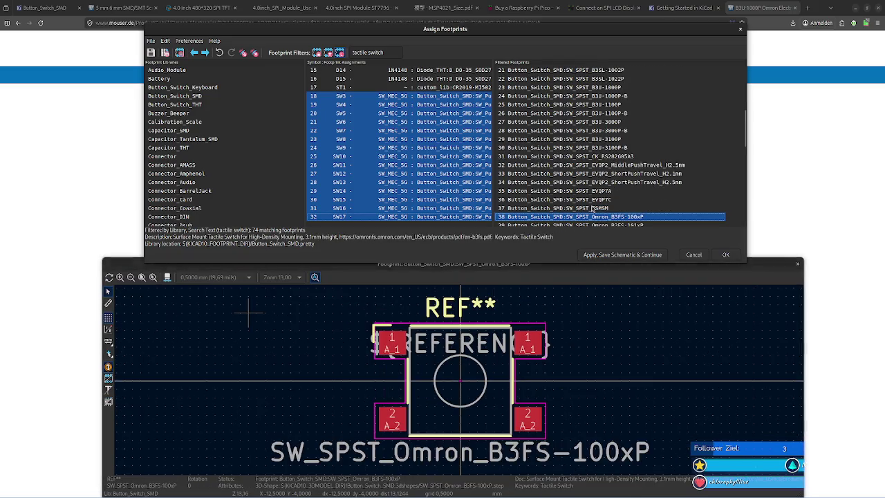
key(Down)
key(Down)
key(Down)
key(Up)
key(Up)
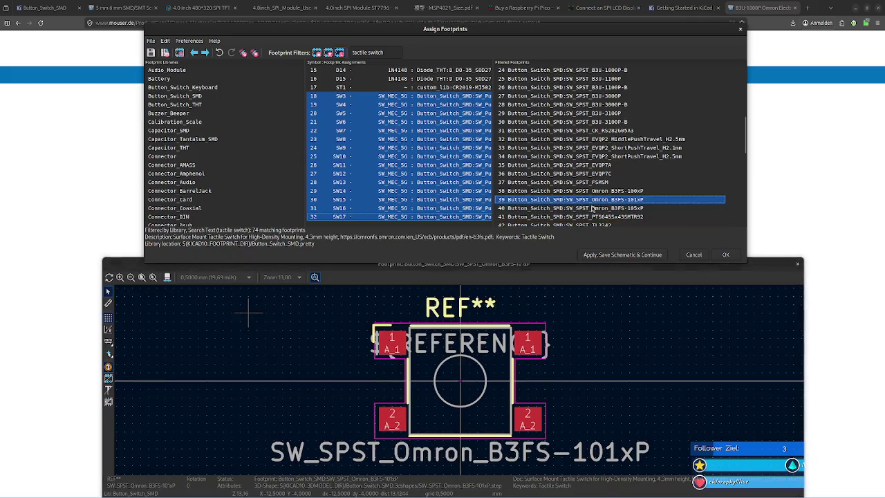
key(Up)
key(Down)
key(Down)
key(Up)
key(Up)
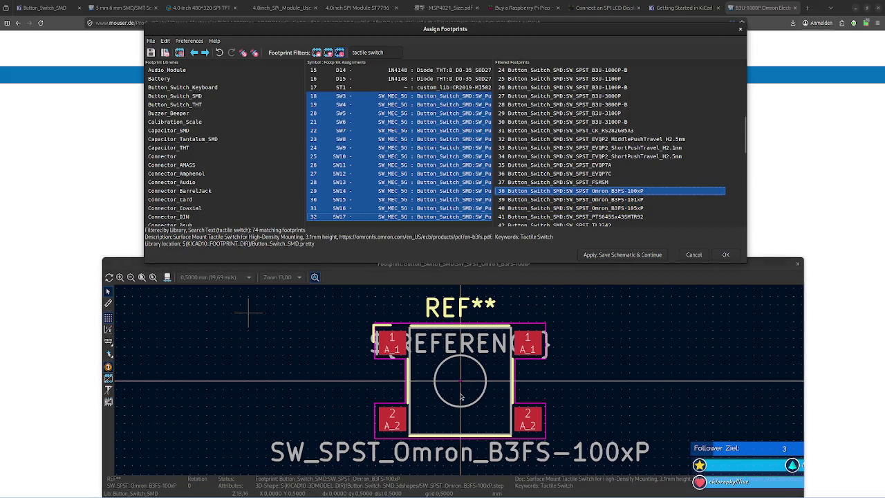
scroll(462, 385, down, 1)
scroll(461, 386, up, 2)
scroll(461, 385, down, 1)
scroll(461, 385, up, 1)
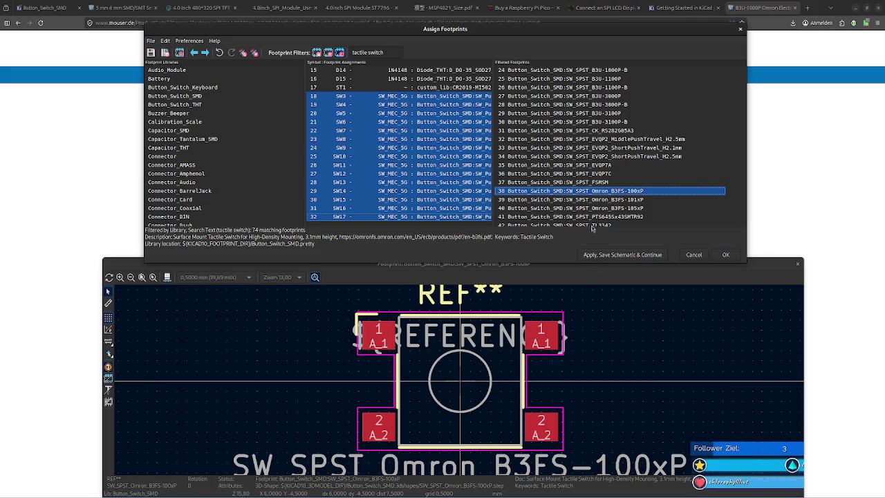
Preview PTS645, TS-1088, CK PTS636 and KSA_Tactile footprints, ending at APEM MJTP1243.
click(629, 216)
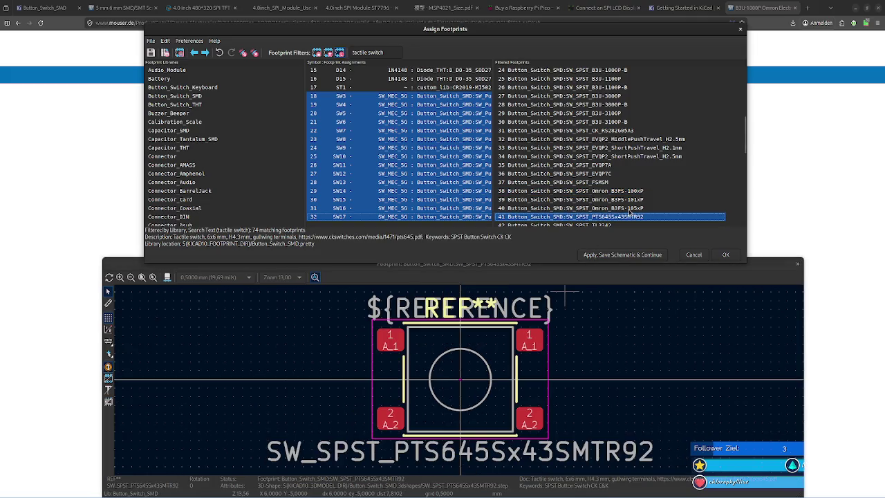
key(Down)
key(Down)
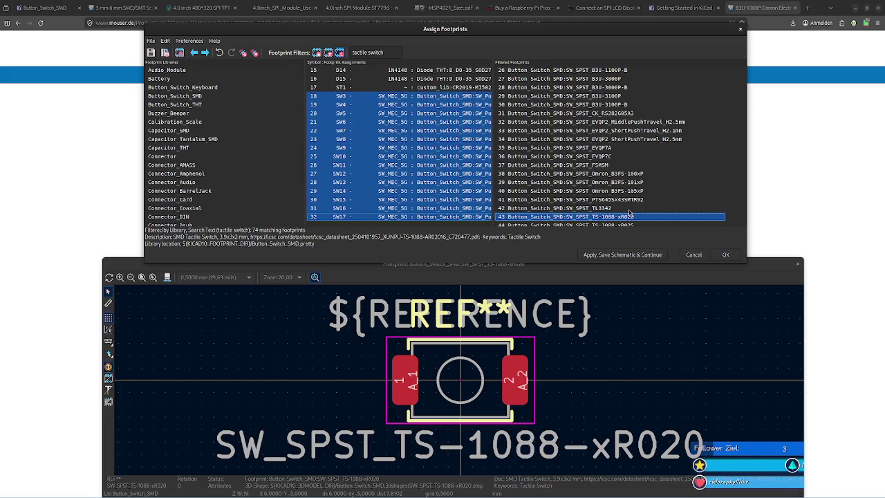
key(Down)
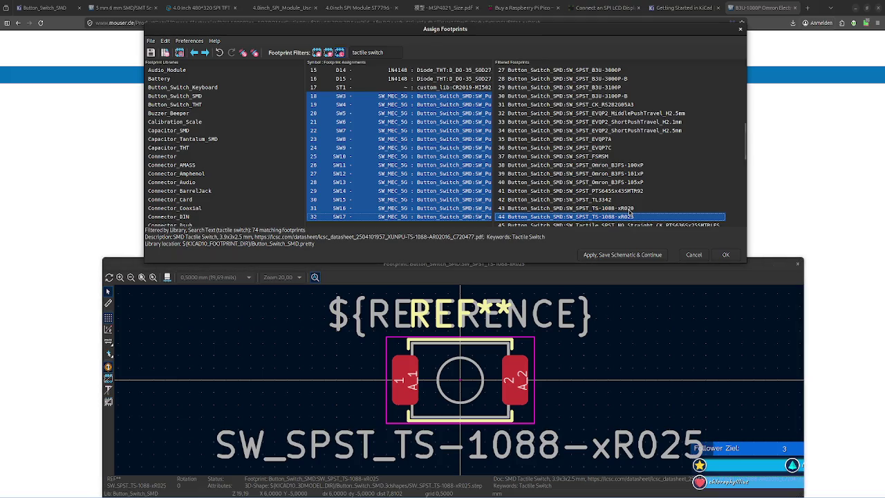
key(Down)
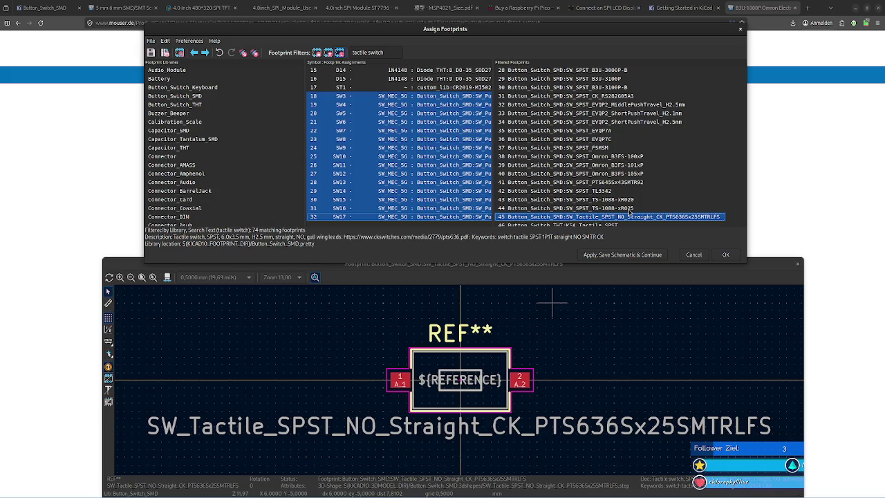
key(Down)
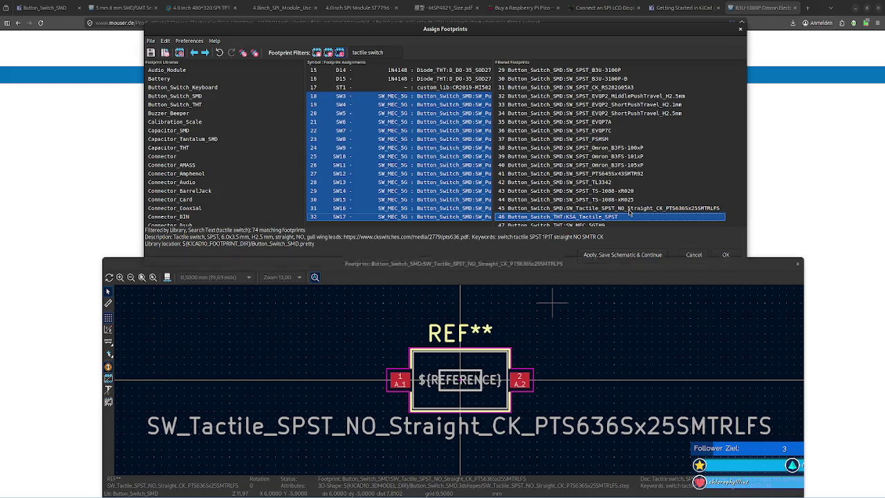
key(Down)
key(Down)
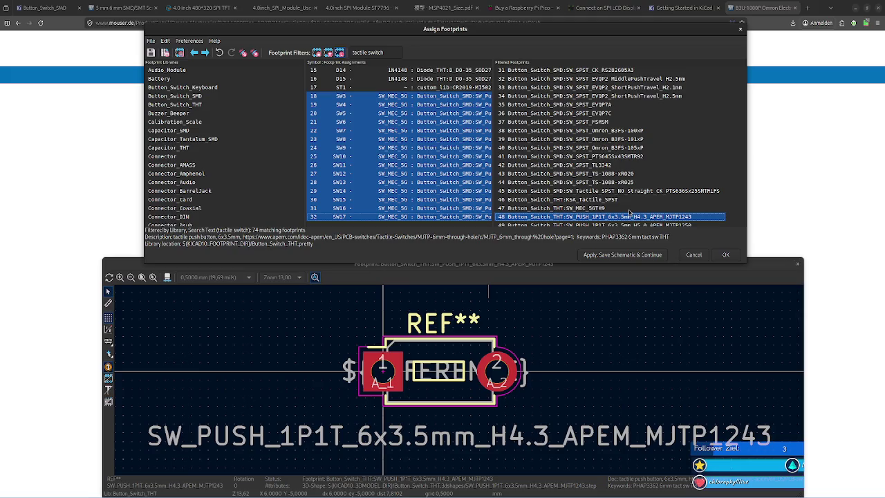
Compare the H4.3 and H5.0 APEM MJTP switch footprint previews in the filtered list.
key(Down)
key(Up)
key(Down)
key(Up)
key(Down)
key(Up)
key(Down)
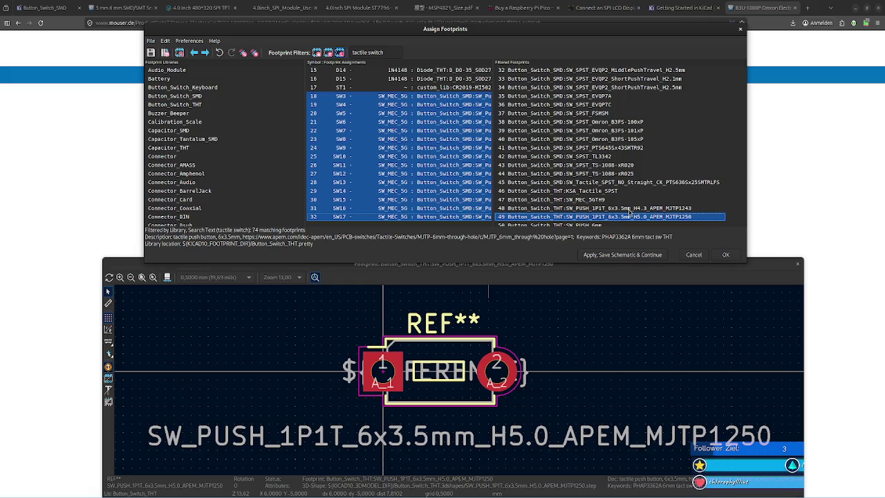
Inspect the H4.3 MJTP1243 and H5.0 MJTP1250 switch models in the 3D Viewer, then close it.
click(167, 277)
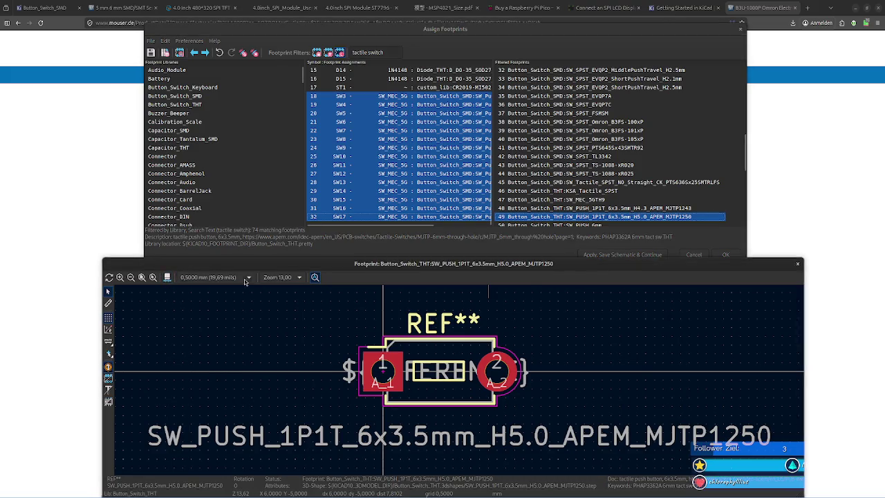
mouse_move(378, 324)
mouse_down()
mouse_move(521, 330)
mouse_move(629, 162)
mouse_up()
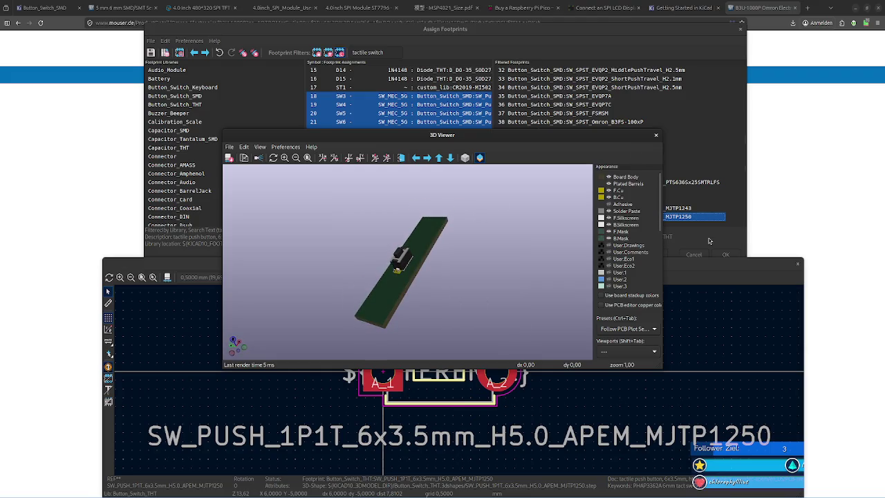
click(681, 208)
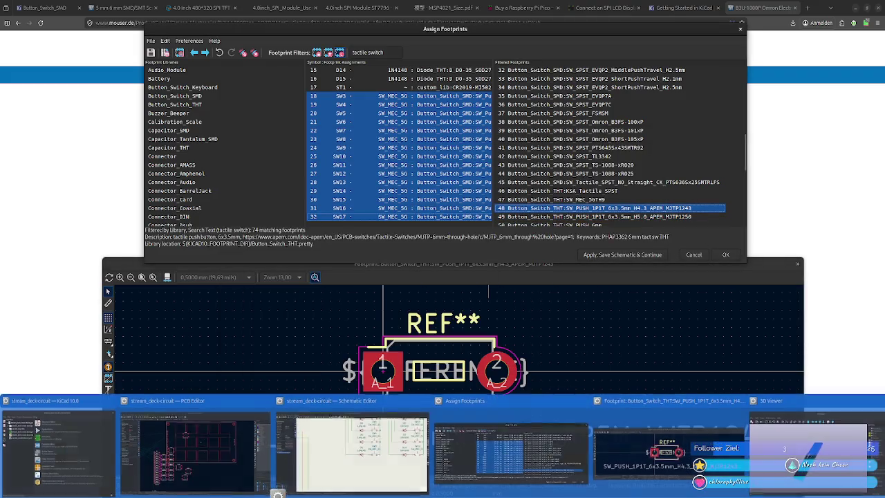
key(alt+Tab)
key(alt+Tab)
mouse_move(400, 255)
mouse_down()
mouse_move(446, 290)
mouse_move(470, 277)
mouse_up()
click(691, 217)
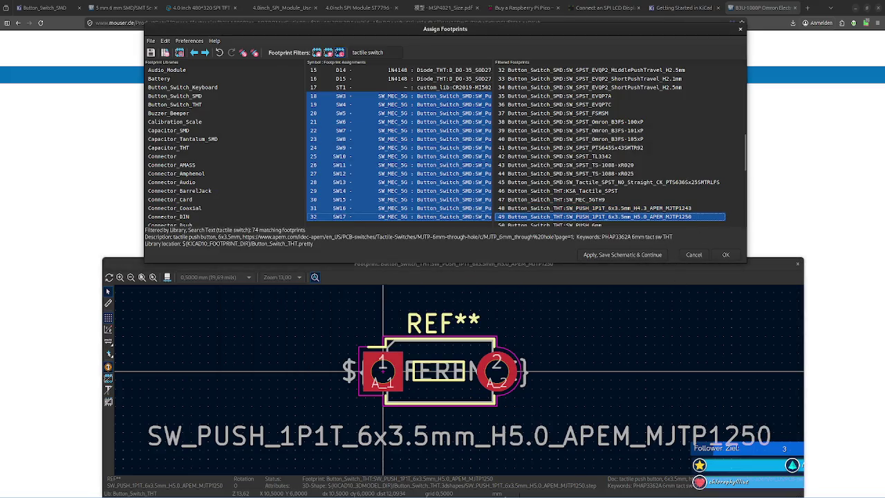
key(alt+3)
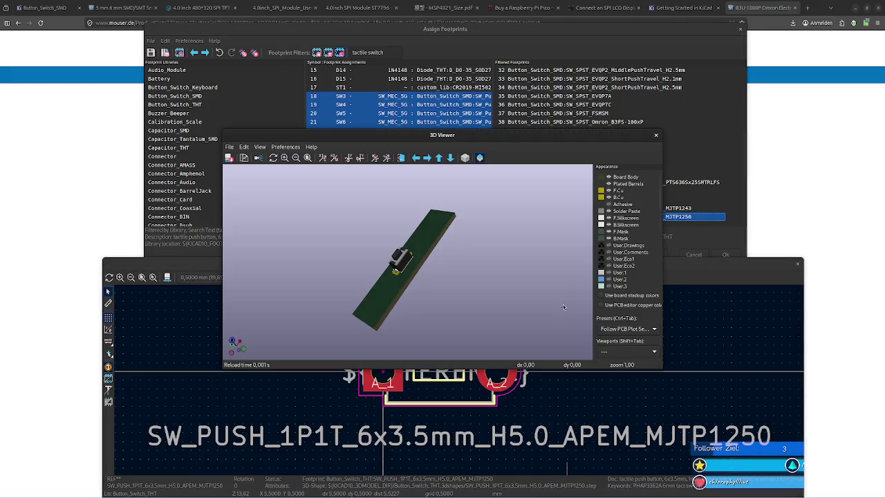
drag(387, 239, 445, 263)
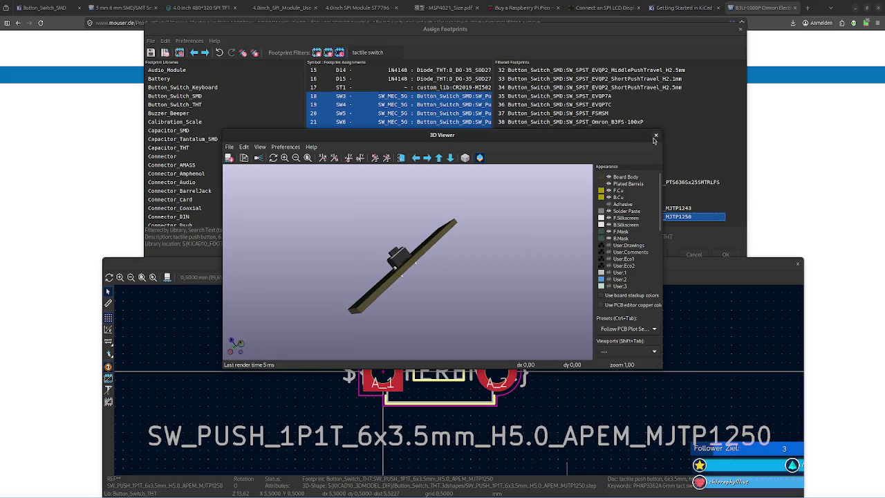
click(654, 140)
scroll(594, 218, down, 2)
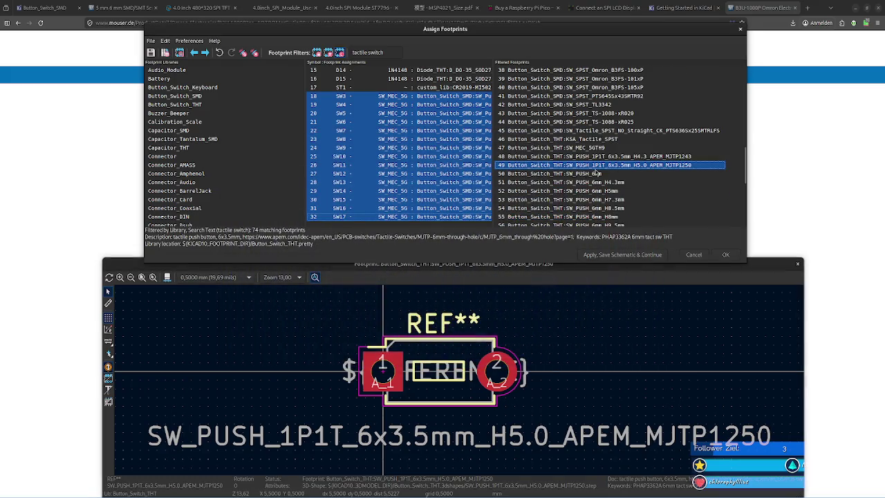
Preview the SW_PUSH_6mm_H9.5mm, Omron B3F, SKHH and PTS645 angled footprints.
key(Down)
key(Down)
key(Down)
key(Down)
key(Down)
key(Down)
key(Down)
key(Down)
key(Down)
key(Down)
key(Up)
key(Up)
key(Up)
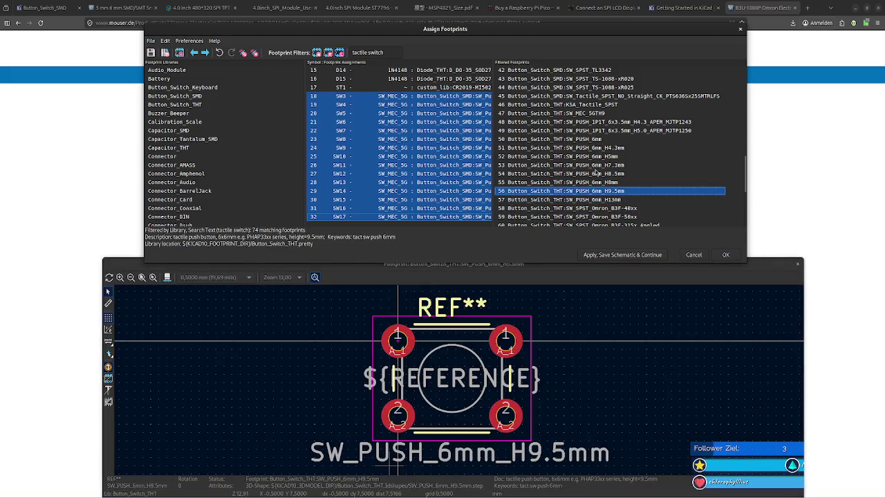
key(Down)
key(Down)
key(Down)
key(Down)
key(Down)
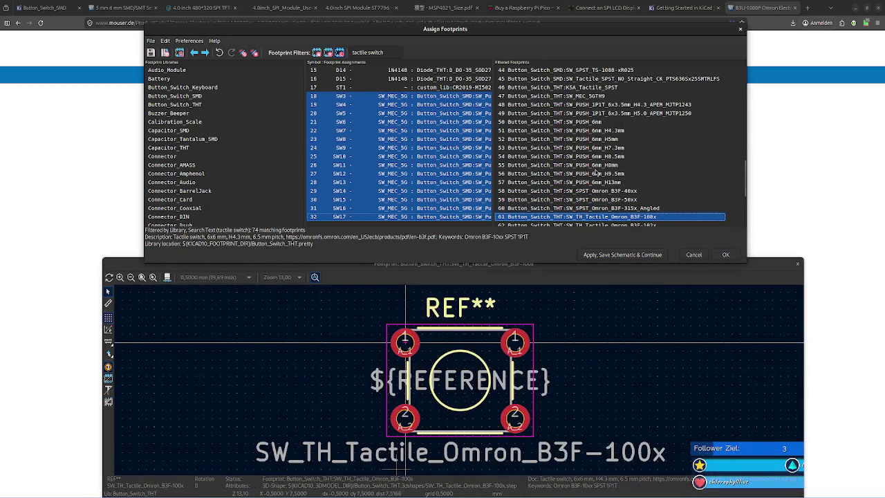
key(Up)
key(Up)
key(Up)
key(Down)
key(Down)
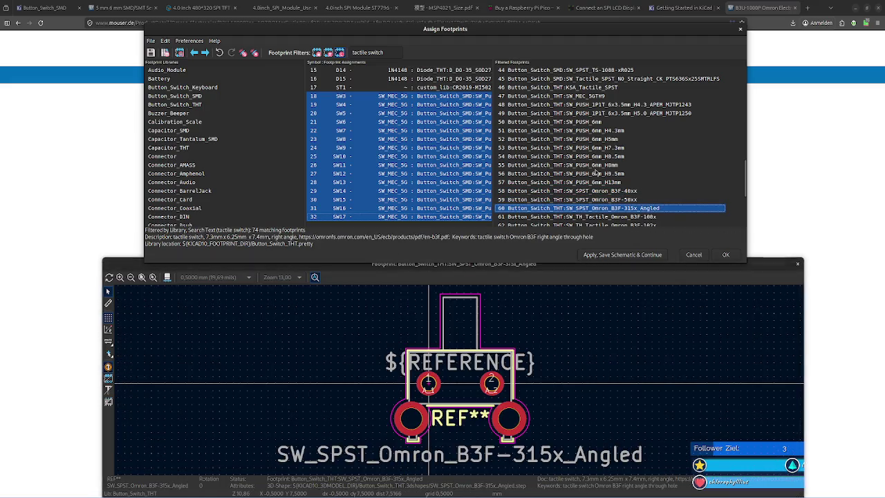
key(Up)
key(Up)
key(Down)
key(Down)
key(Down)
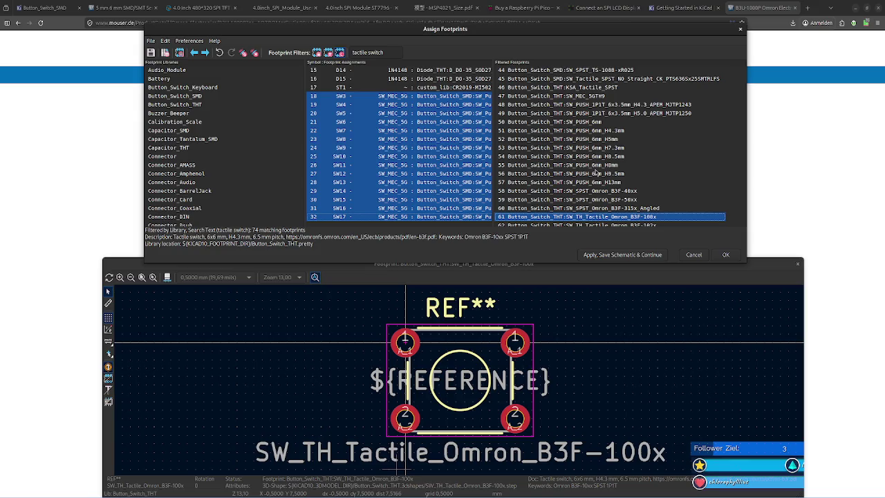
key(Down)
key(Down)
key(Down)
key(Down)
key(Down)
key(Down)
key(Down)
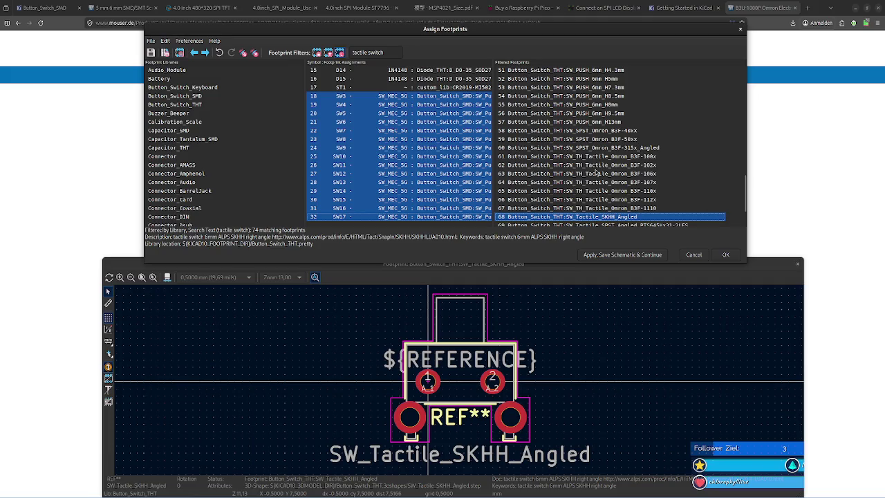
key(Down)
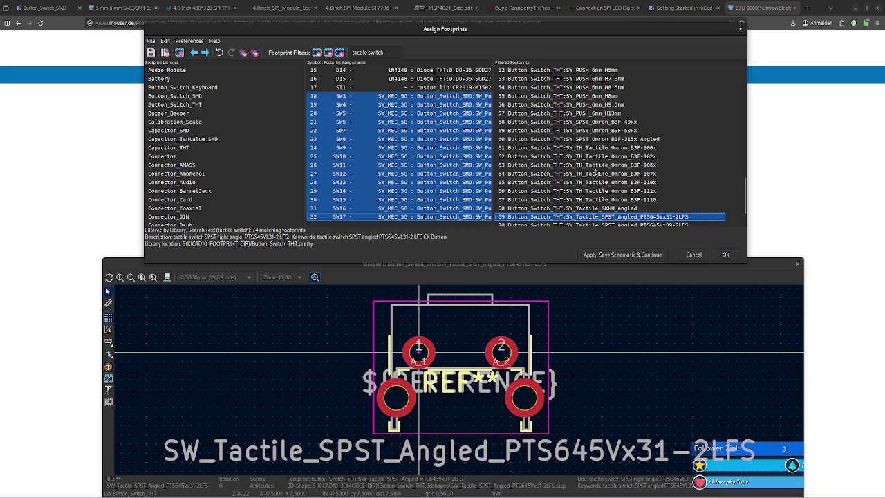
key(Down)
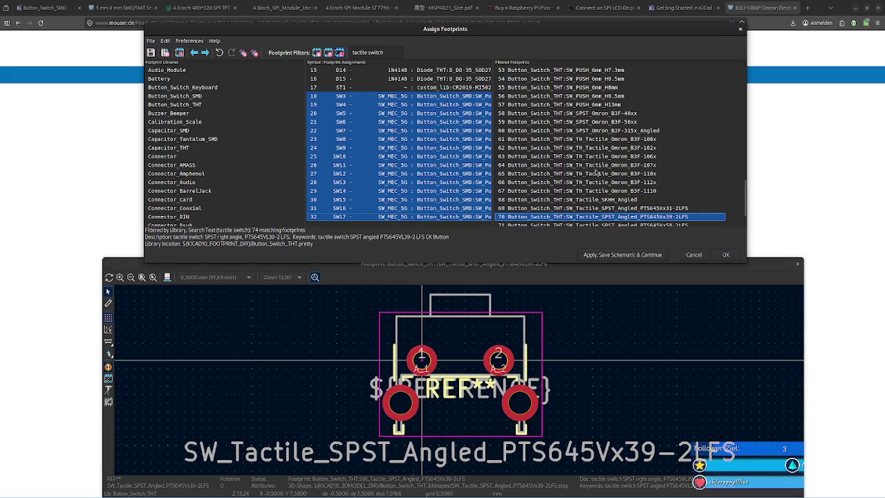
key(Down)
key(Down)
key(Down)
key(Up)
key(Up)
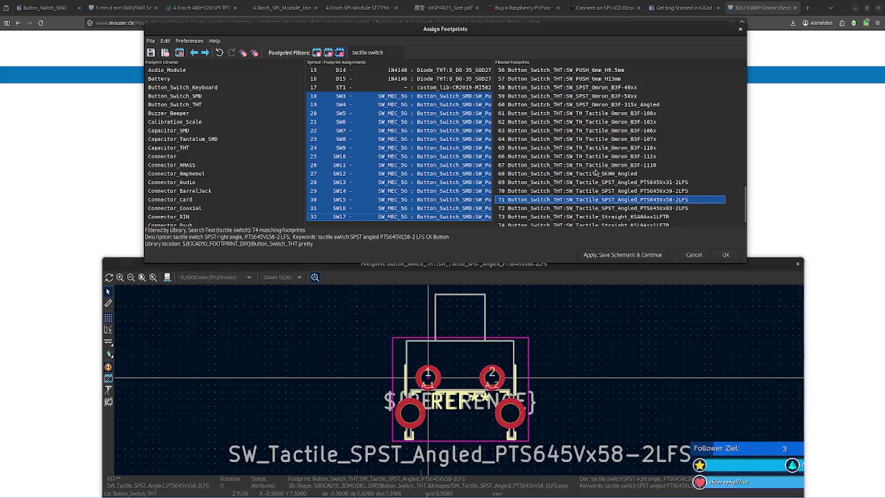
key(Up)
key(Down)
key(Down)
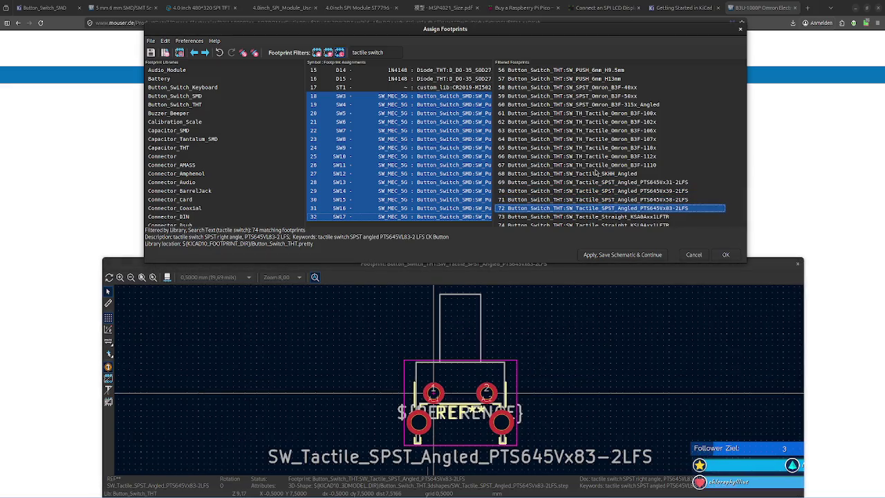
View the PTS645Vx83 footprint's model in 3D from an angle, then close it.
click(259, 288)
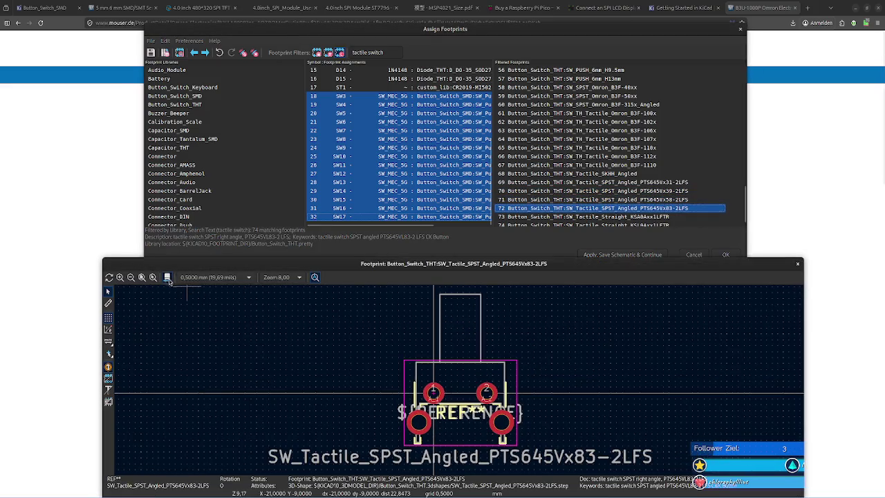
key(alt+3)
mouse_move(450, 222)
mouse_down()
mouse_move(592, 261)
mouse_move(592, 209)
mouse_up()
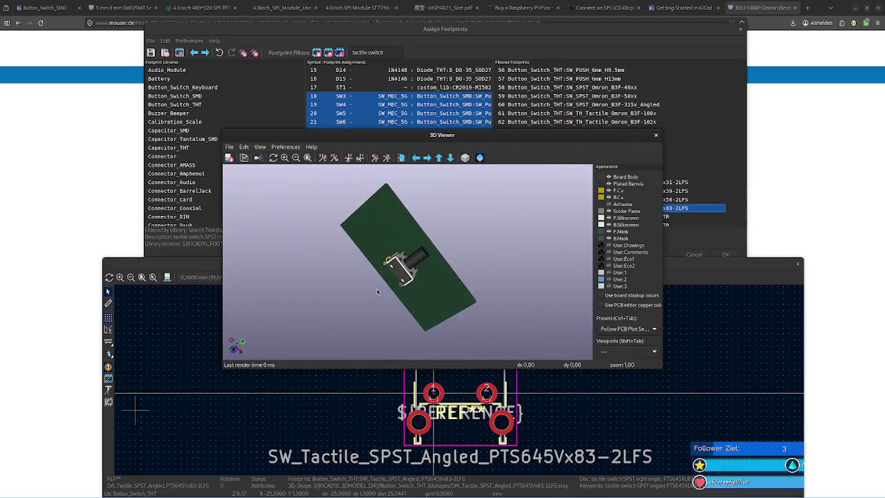
click(656, 137)
Compare the KSA0Axx1LFTR and KSL0 straight switch footprints.
click(624, 216)
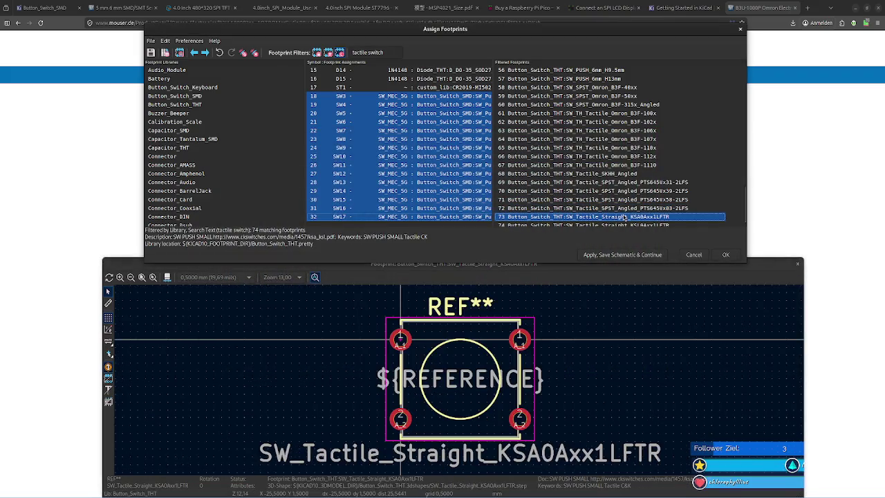
key(Down)
key(Up)
key(Down)
key(Up)
key(Down)
key(Up)
key(Down)
key(Up)
key(Down)
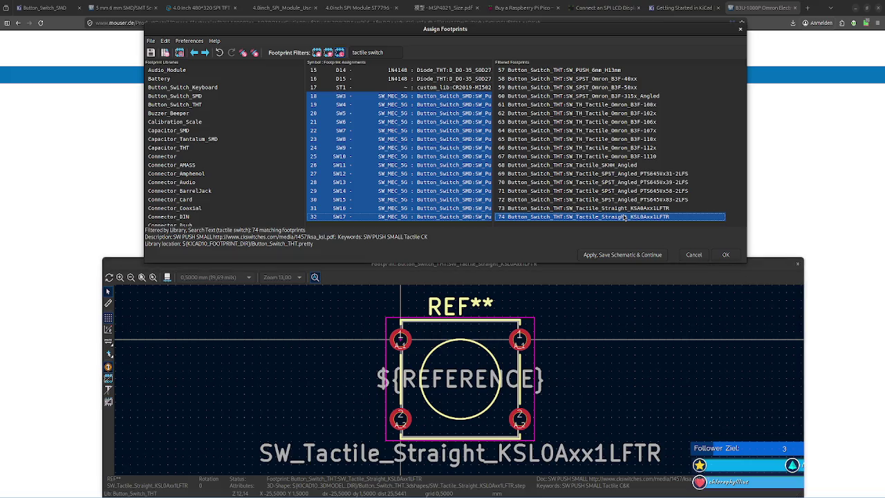
Return past the Omron B3F footprints to select SW_PUSH_1P1T_6x3.5mm_H5.0_APEM_MJTP1250.
key(Up)
key(Up)
key(Up)
key(Up)
key(Up)
key(Up)
key(Up)
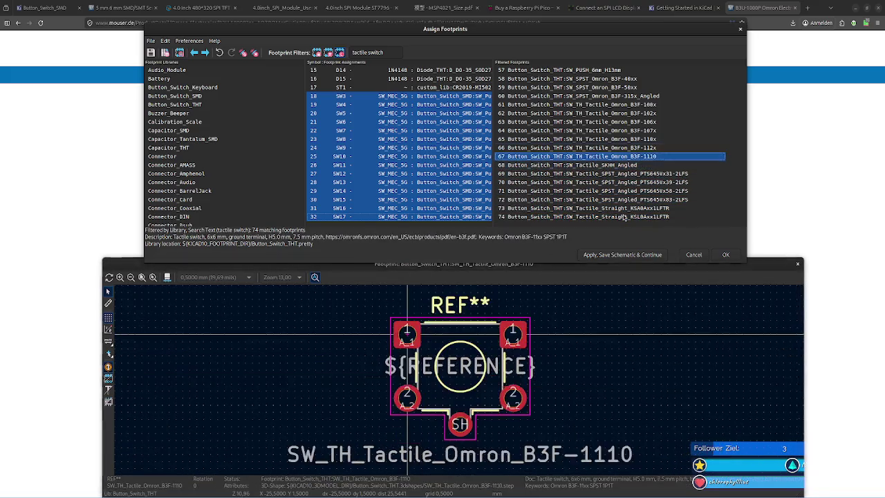
key(Up)
key(Up)
key(Up)
key(Up)
key(Up)
key(Up)
key(Up)
key(Up)
key(Down)
key(Up)
key(Up)
key(Up)
key(Up)
key(Up)
key(Up)
key(Up)
key(Up)
key(Up)
key(Up)
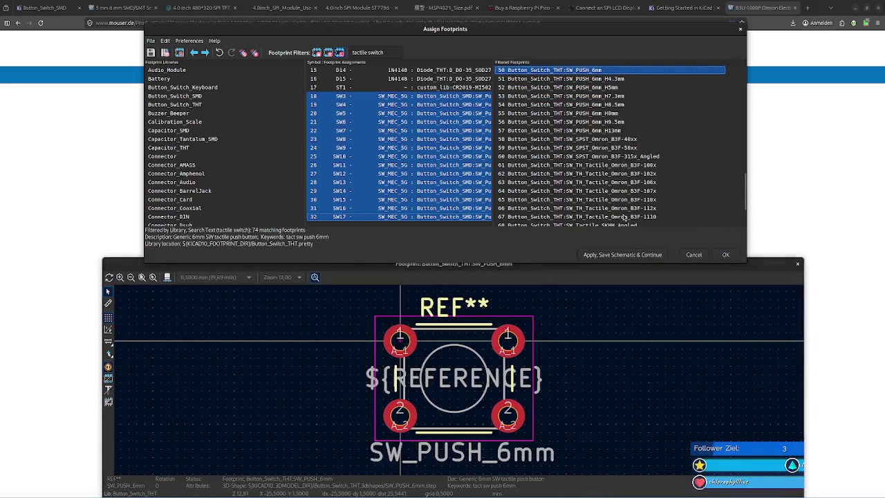
key(Up)
key(Up)
key(Down)
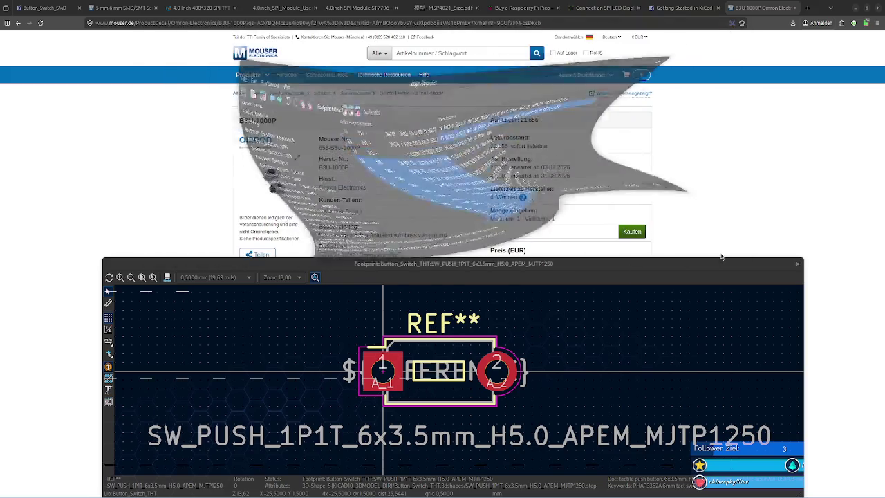
Apply the footprint assignments, update the PCB from the schematic, and shift SW3 slightly left.
click(723, 255)
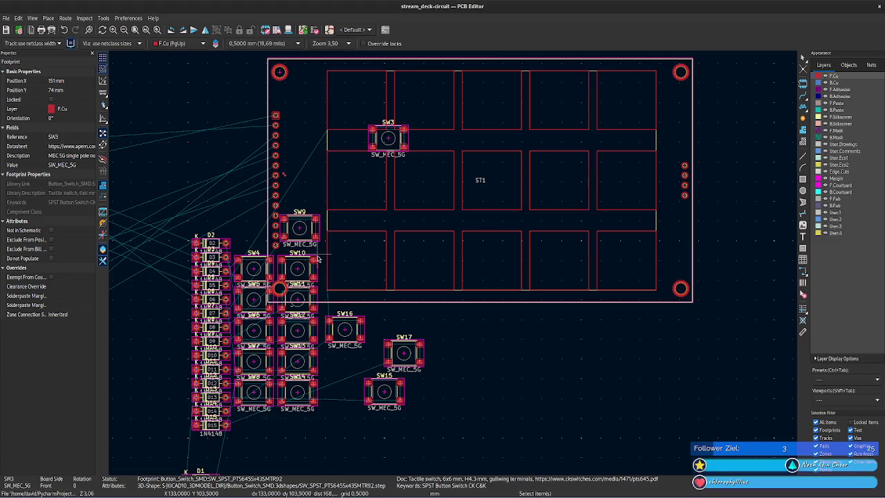
click(266, 29)
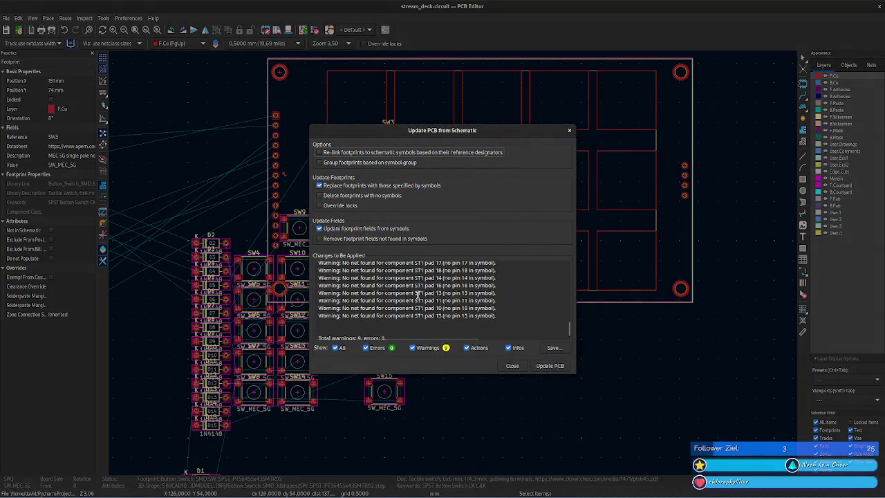
click(551, 368)
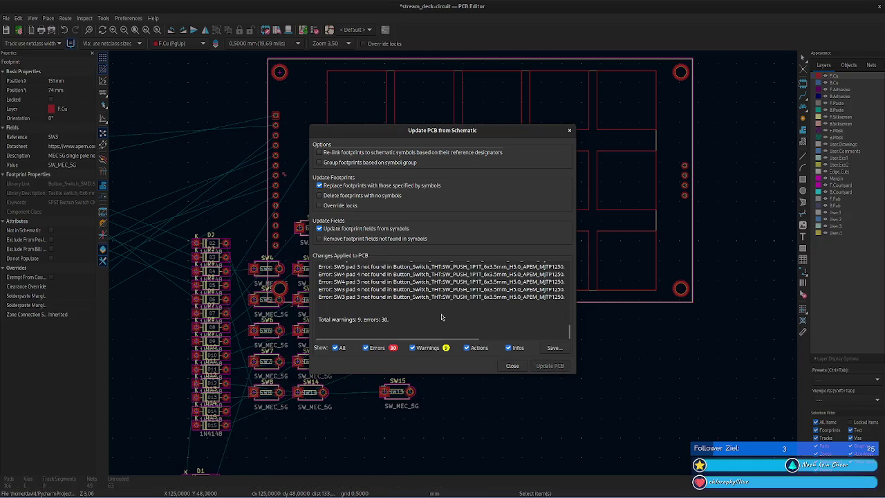
click(512, 366)
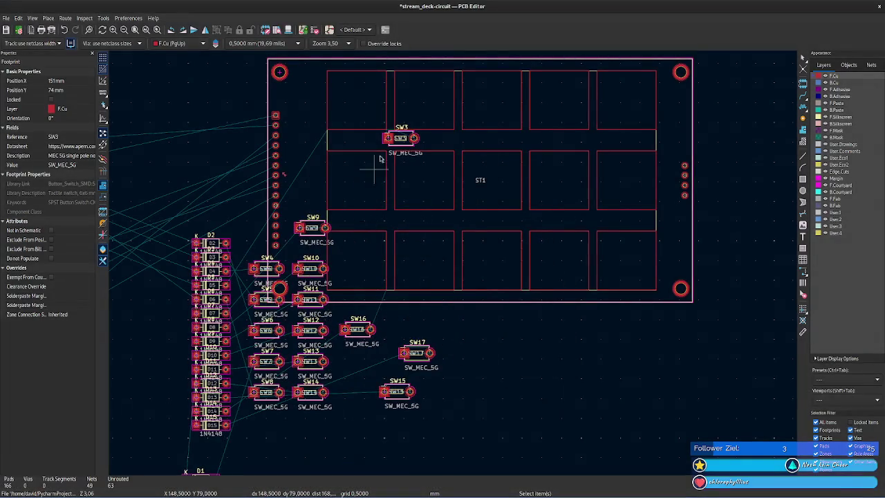
drag(409, 141, 357, 141)
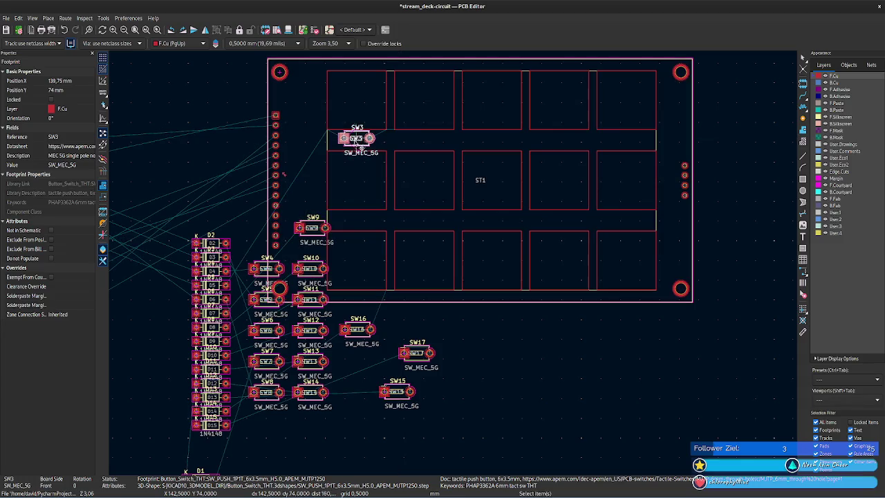
Place SW4–SW7 in the board's top row beside SW3.
click(266, 272)
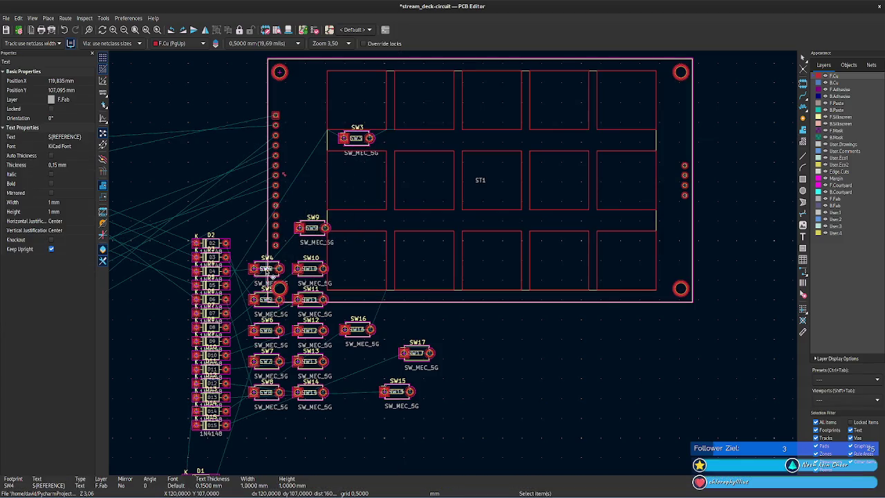
drag(266, 271, 442, 144)
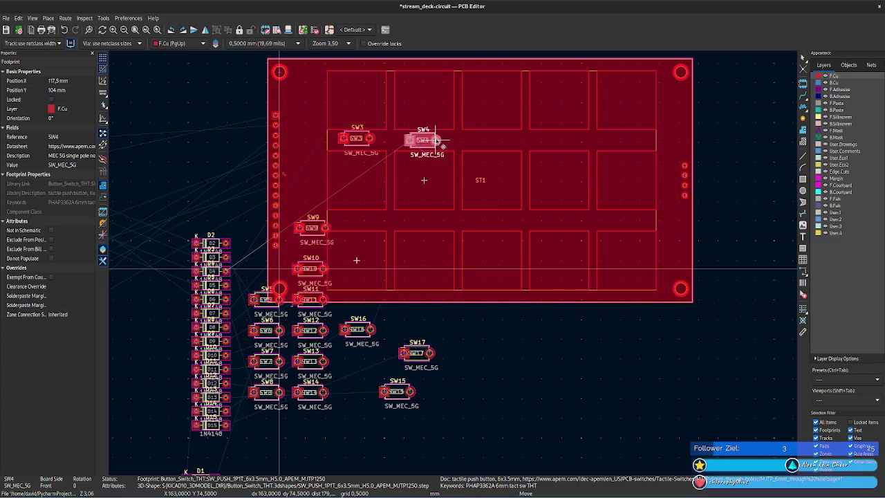
drag(443, 145, 433, 142)
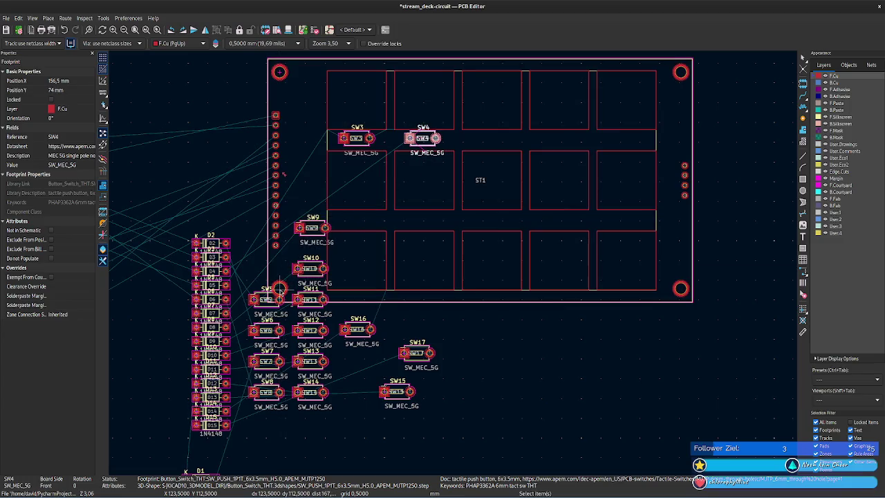
click(267, 304)
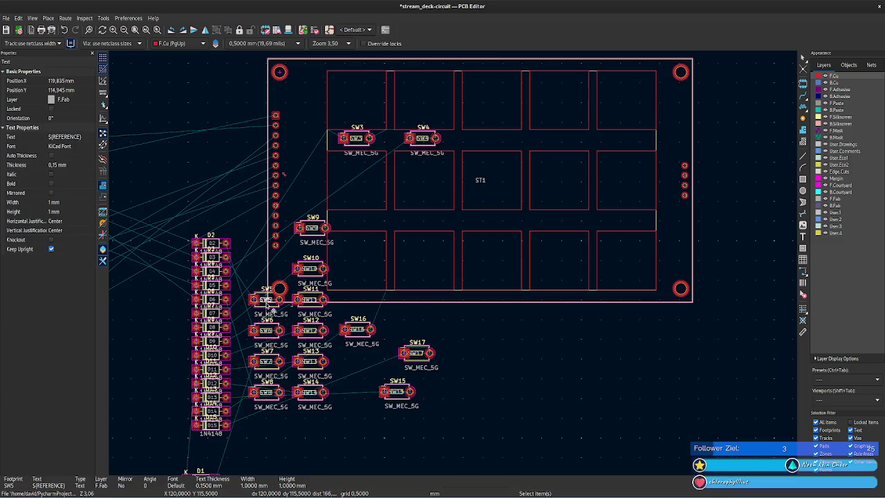
drag(273, 307, 509, 143)
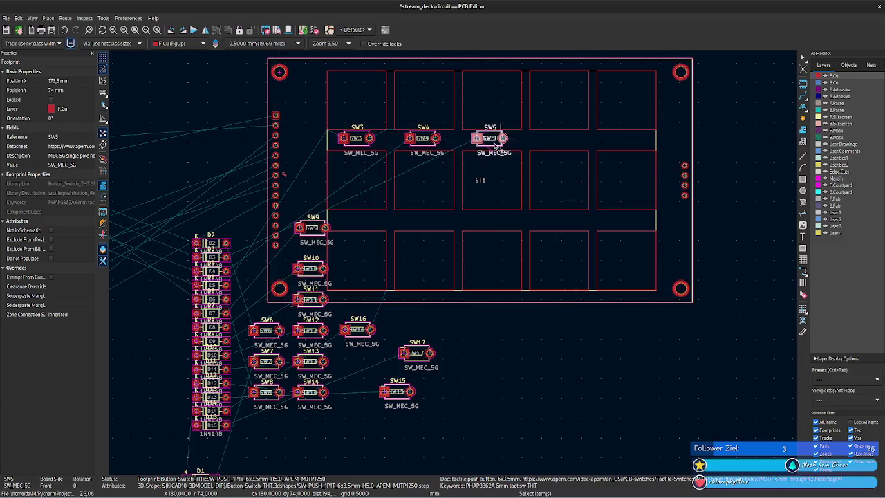
click(272, 334)
drag(272, 335, 561, 141)
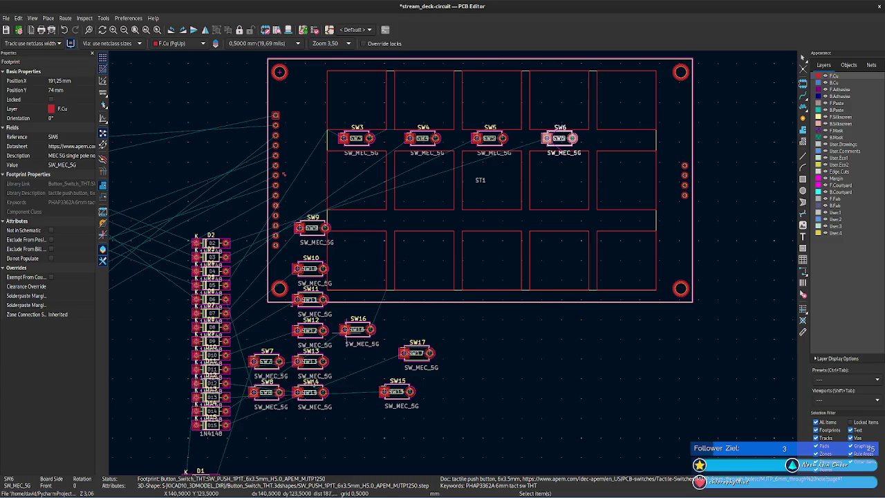
click(271, 370)
drag(280, 361, 639, 146)
Place SW8–SW12 across the board's middle row.
click(269, 399)
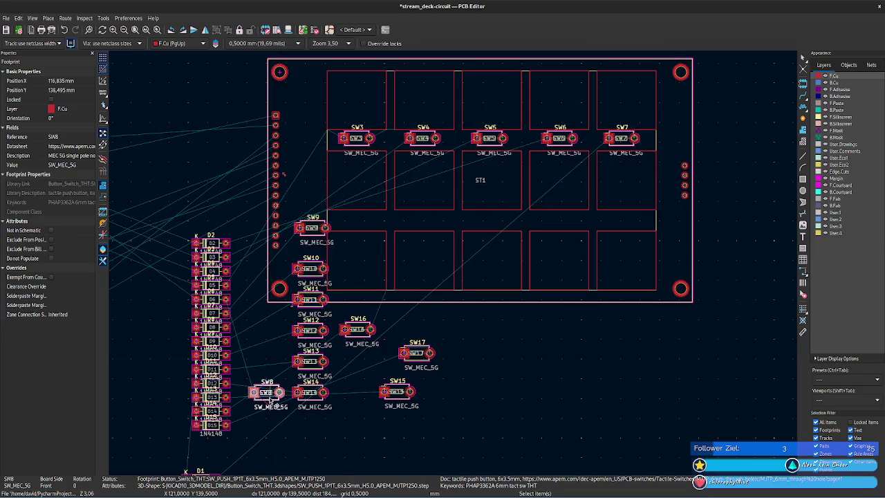
mouse_move(282, 371)
mouse_down()
mouse_move(358, 223)
mouse_move(430, 225)
mouse_up()
click(312, 235)
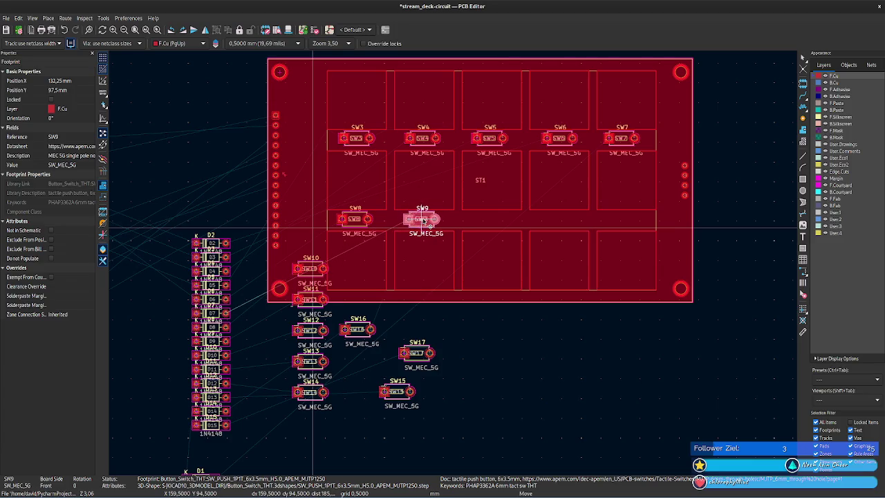
click(426, 221)
click(363, 223)
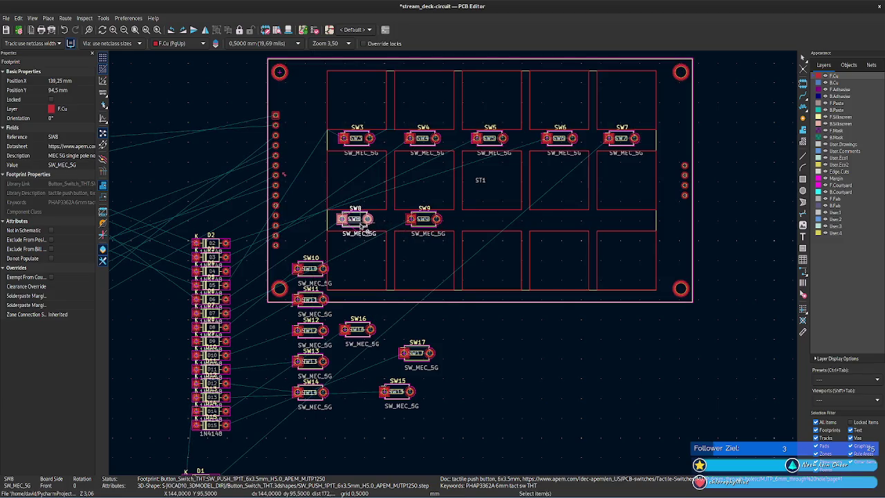
click(360, 221)
key(Escape)
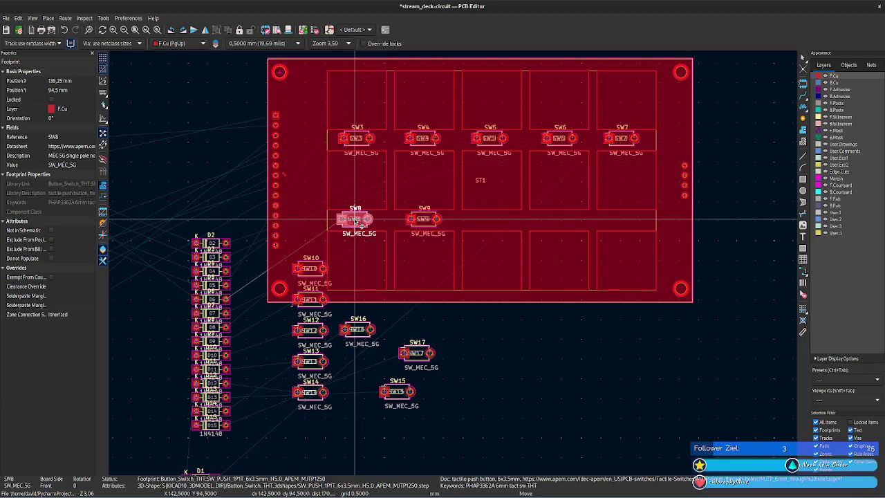
click(316, 274)
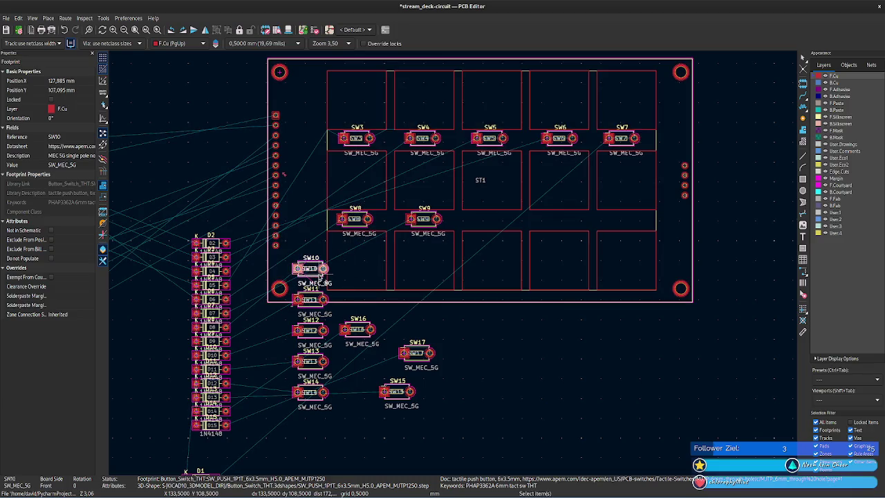
drag(317, 277, 506, 220)
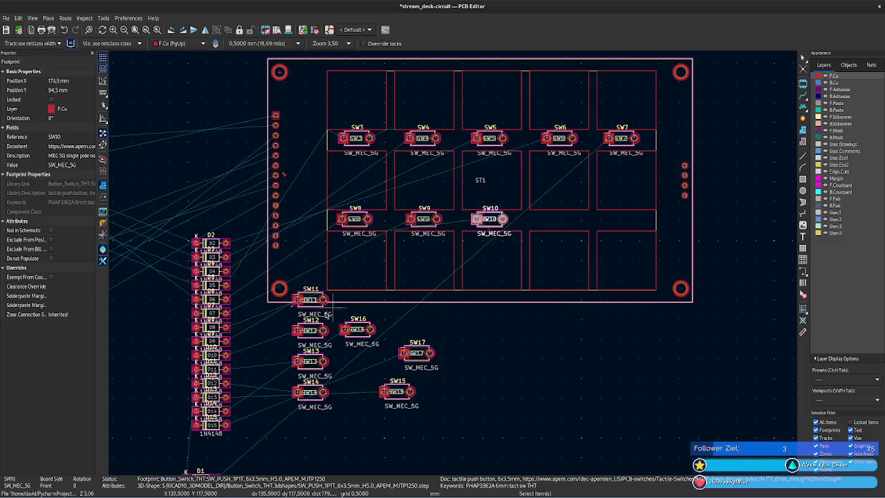
click(314, 308)
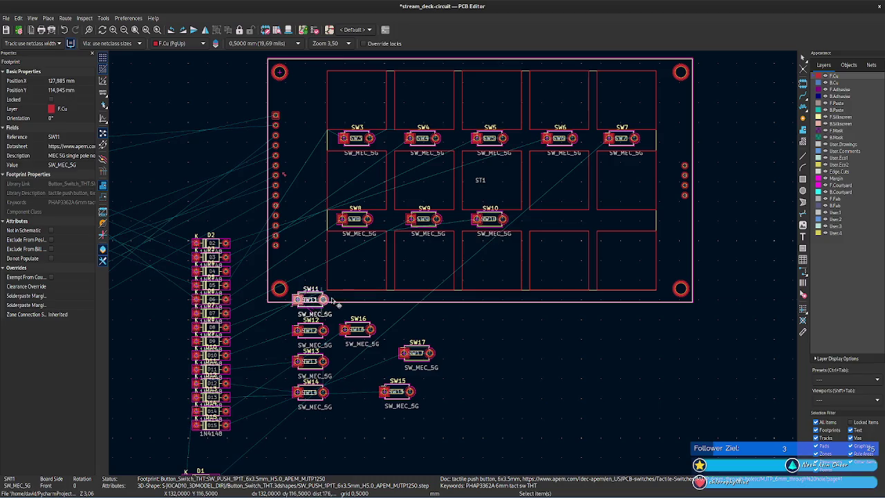
drag(334, 302, 573, 221)
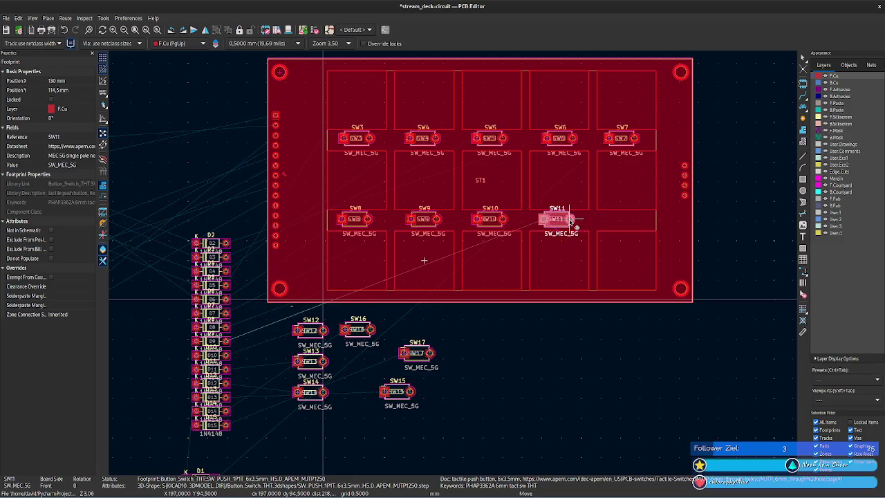
click(571, 220)
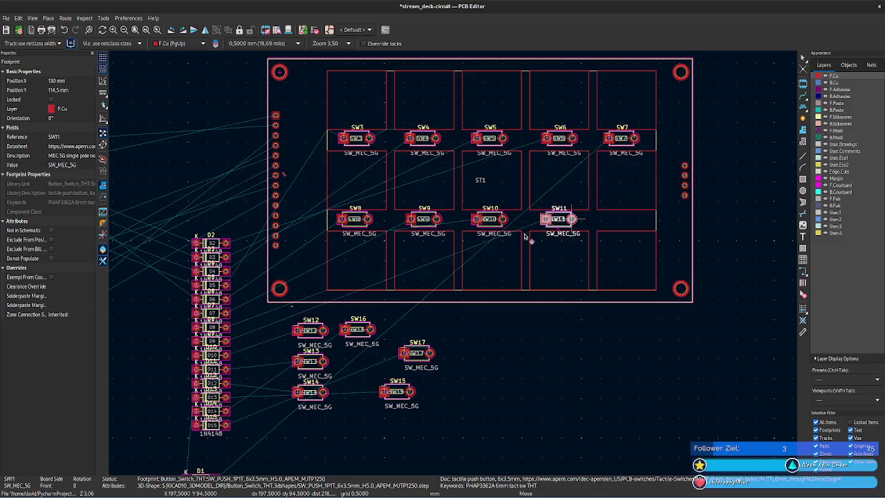
click(315, 341)
drag(315, 341, 629, 224)
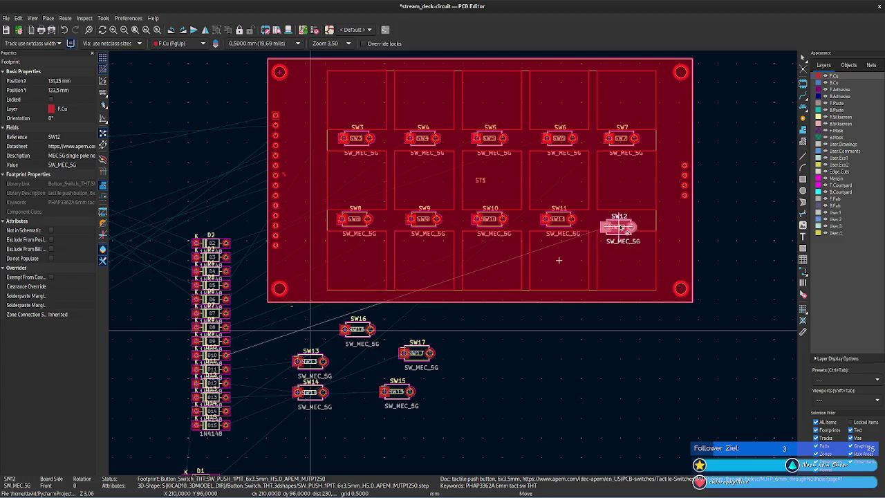
click(631, 224)
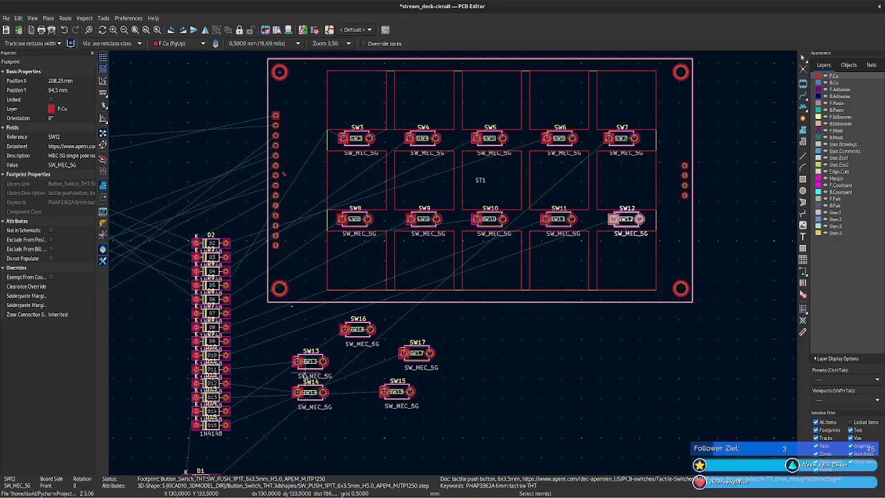
Place SW13–SW17 along the board's bottom edge.
click(318, 370)
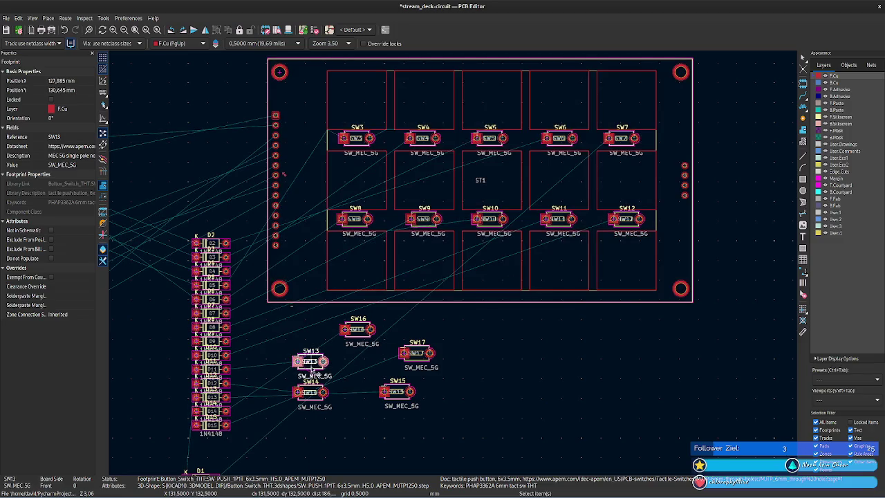
drag(312, 371, 356, 299)
drag(311, 392, 423, 300)
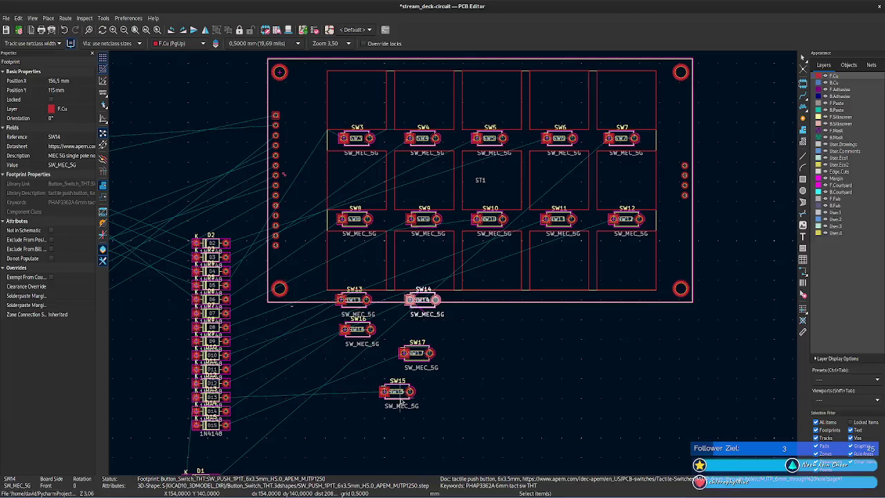
click(400, 402)
drag(401, 399, 509, 306)
click(360, 340)
drag(360, 340, 562, 307)
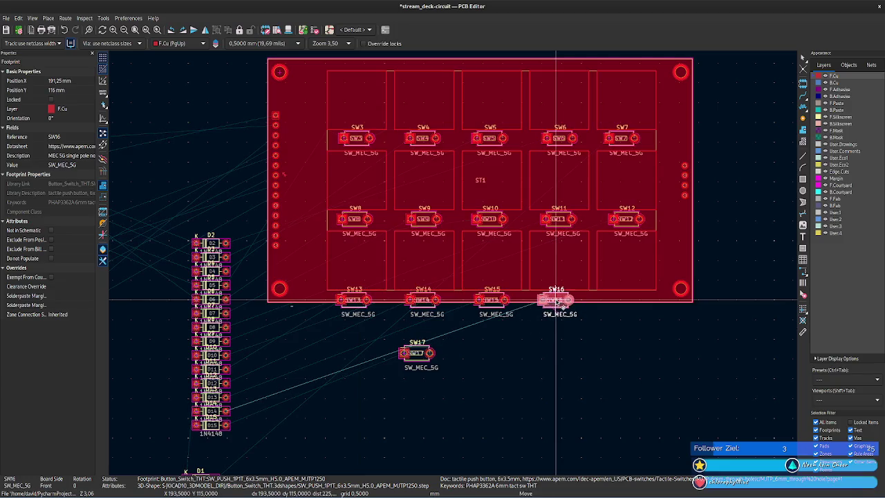
click(425, 361)
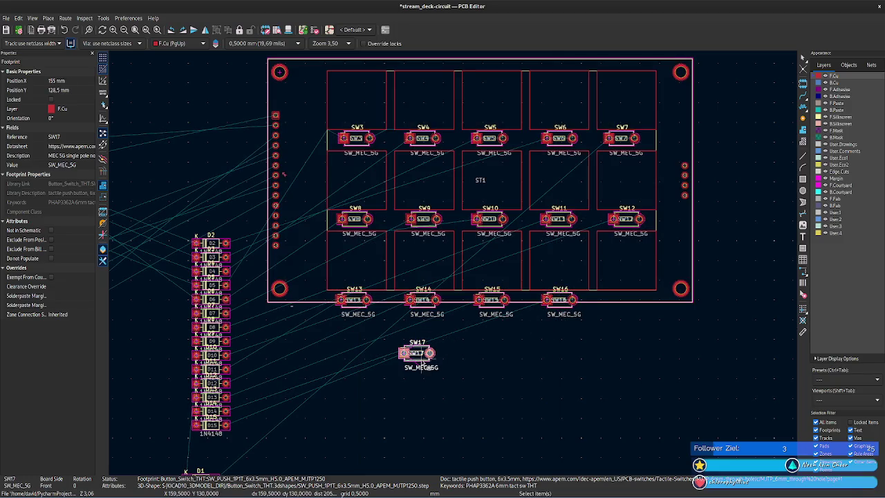
drag(425, 359, 647, 305)
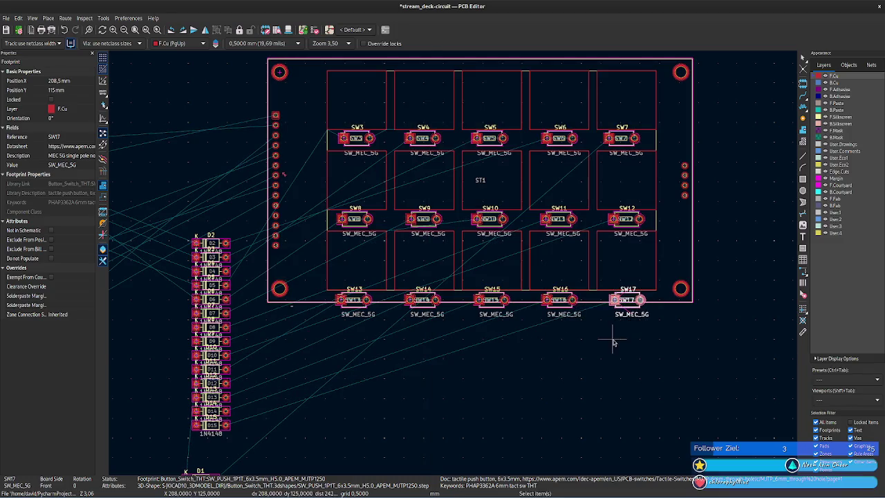
click(612, 342)
scroll(612, 342, up, 1)
scroll(359, 261, down, 1)
scroll(498, 332, down, 1)
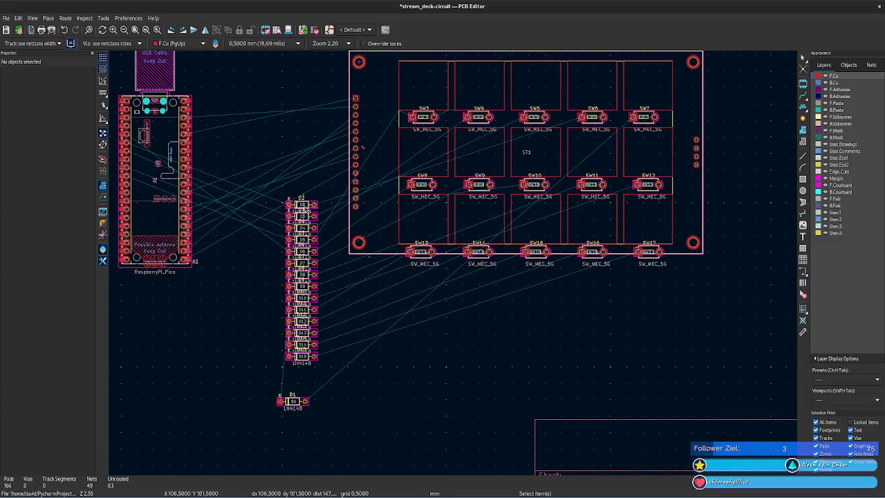
Move diode D2 into the top switch row between SW5 and SW6.
click(311, 213)
click(314, 207)
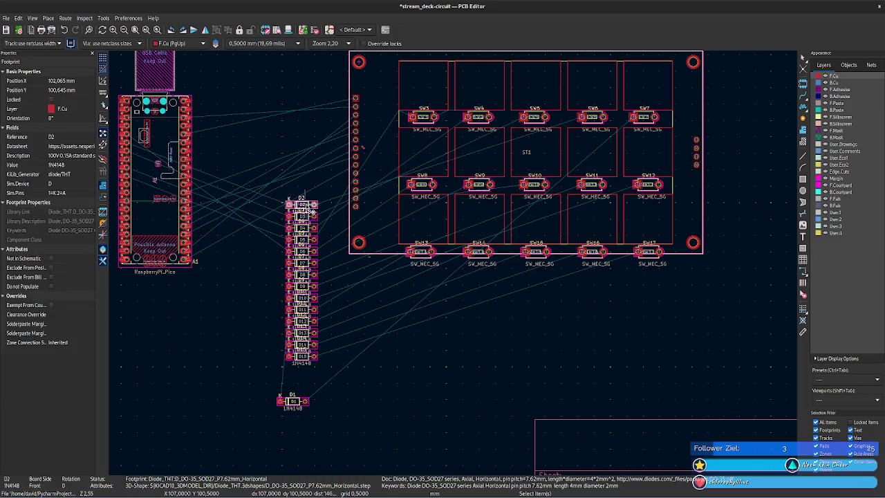
drag(314, 206, 584, 126)
Nudge SW7 right and SW17 up-left to align the grid's right-hand column.
scroll(613, 141, up, 2)
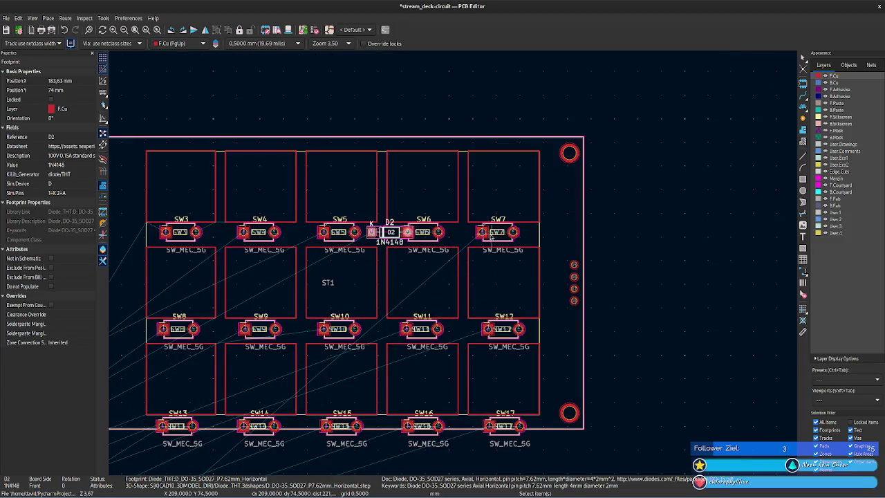
middle_drag(611, 256, 727, 190)
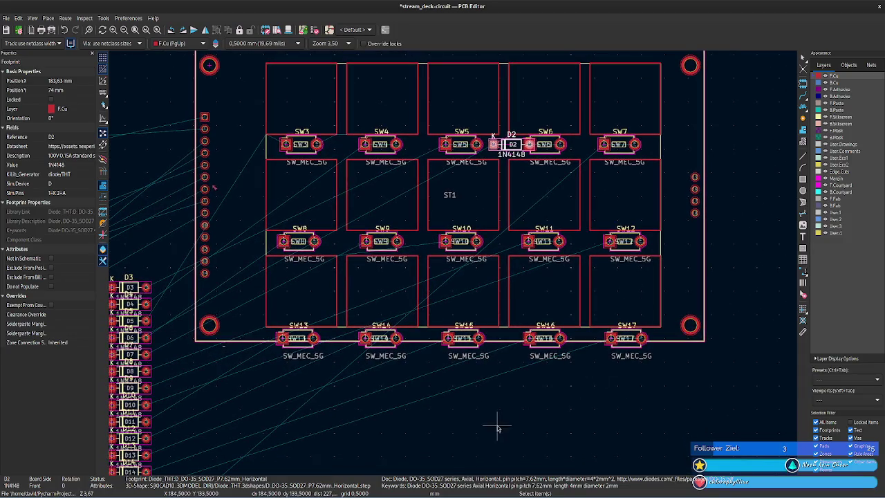
middle_drag(497, 425, 487, 371)
click(613, 139)
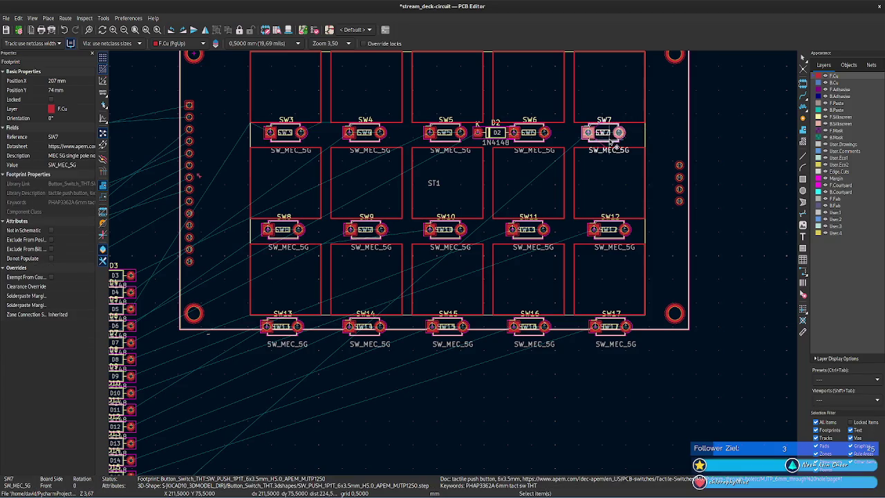
key(m)
drag(627, 132, 626, 133)
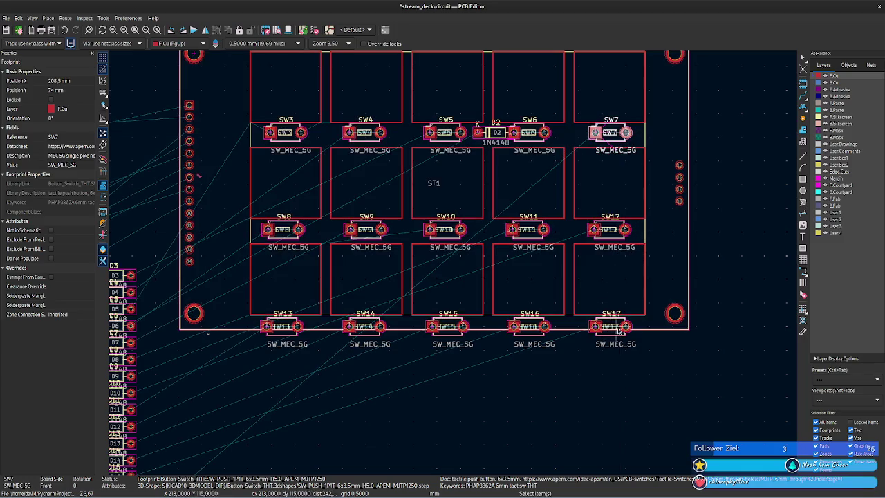
click(619, 333)
drag(623, 333, 611, 326)
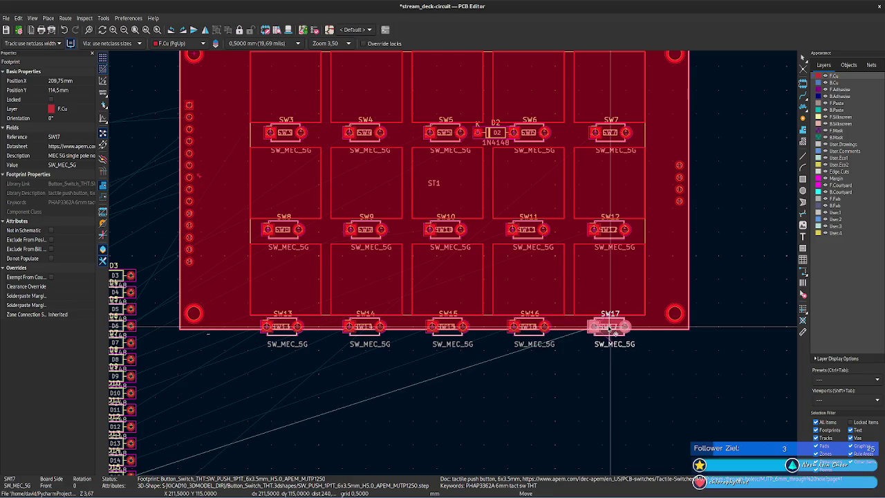
drag(612, 330, 613, 328)
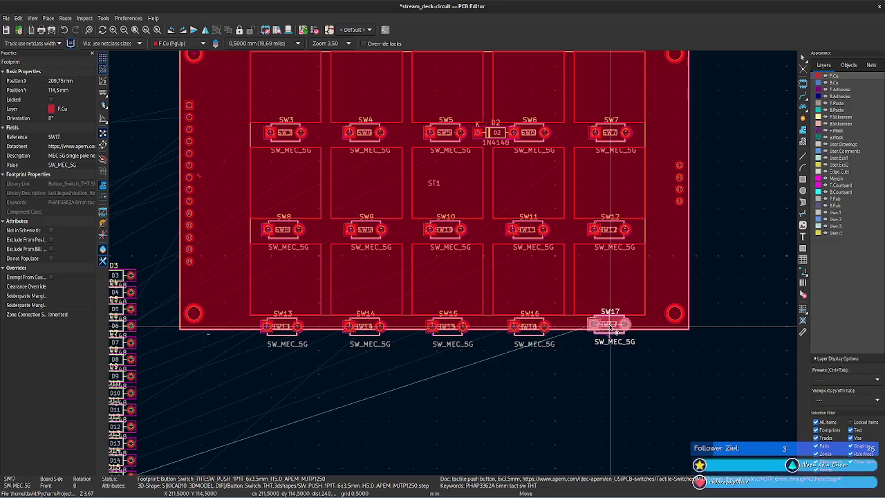
click(612, 330)
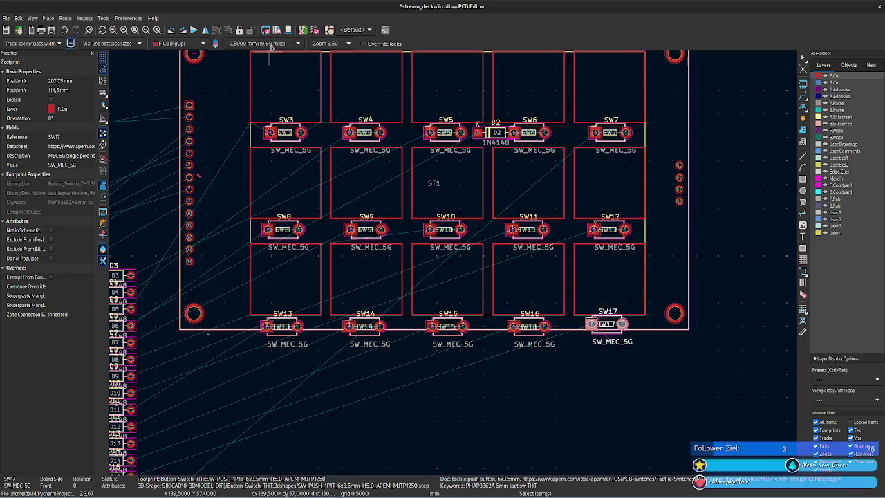
Switch to the 0.2500 mm grid and realign SW12 with its row.
click(270, 43)
click(273, 57)
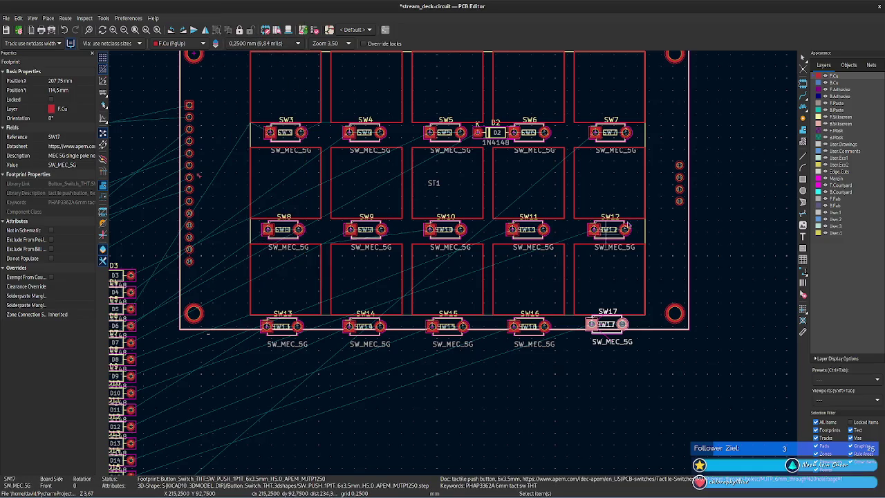
click(617, 142)
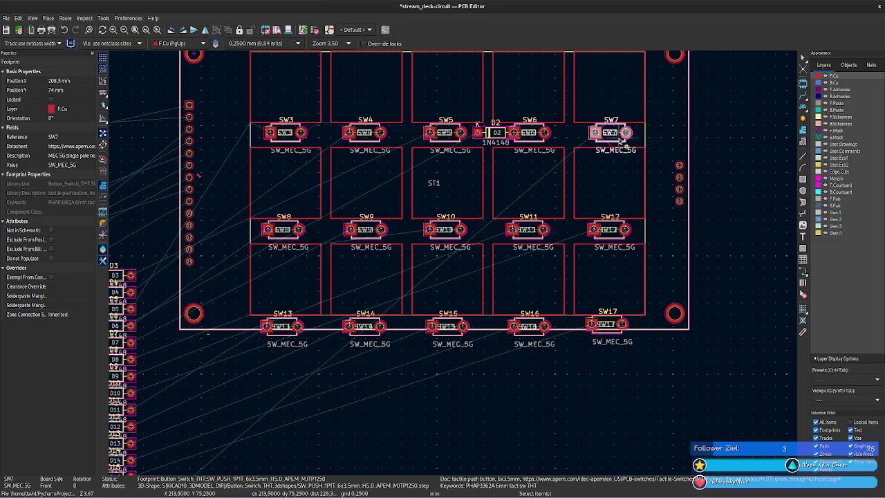
click(620, 235)
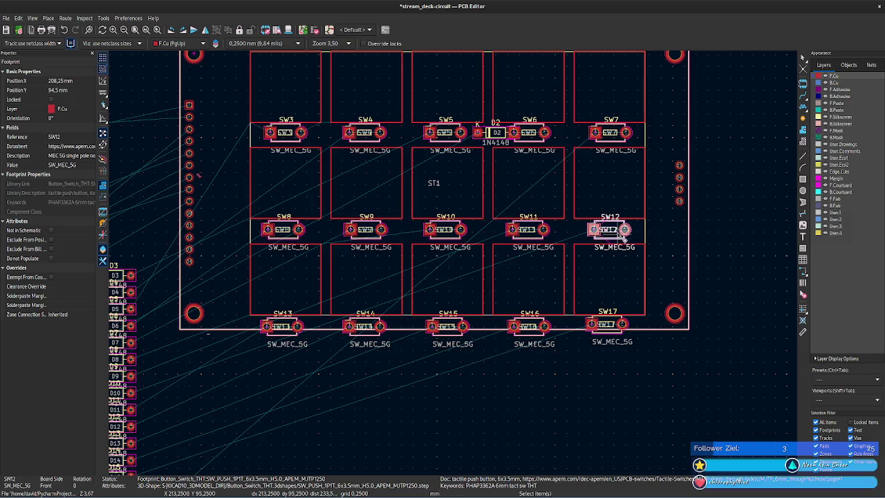
key(m)
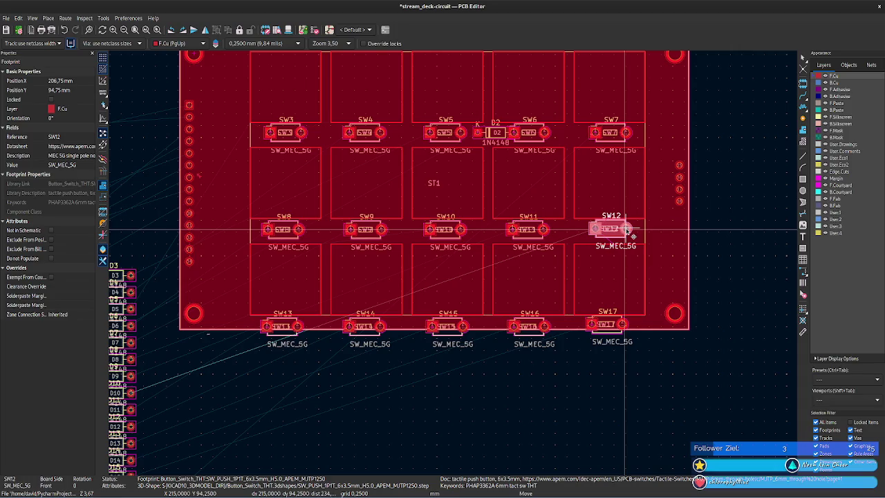
click(632, 237)
Align switches SW17 and SW16 with the bottom row.
click(622, 333)
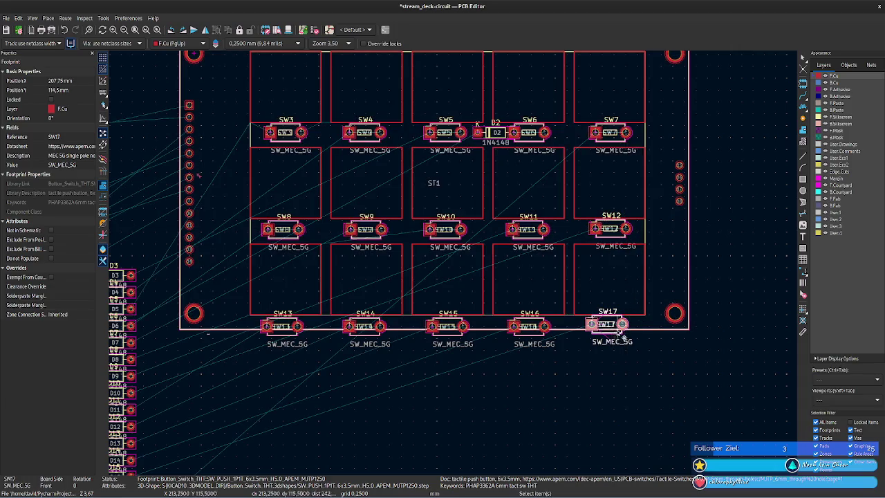
key(m)
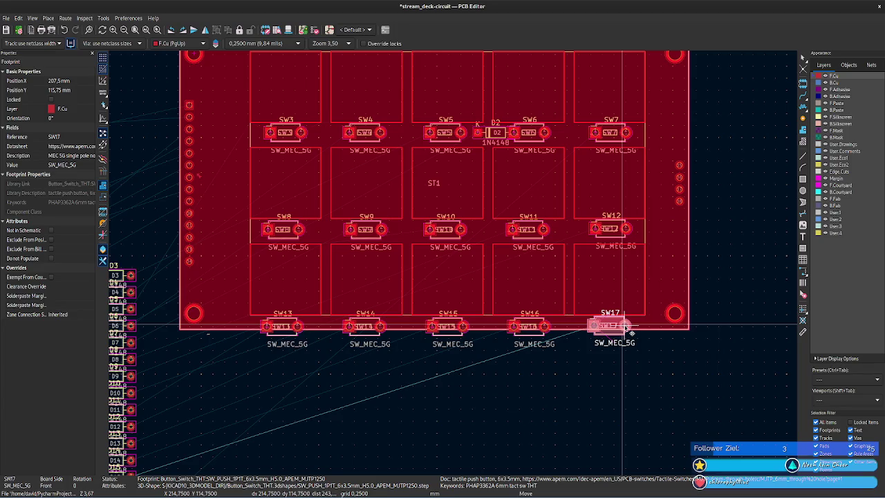
click(633, 333)
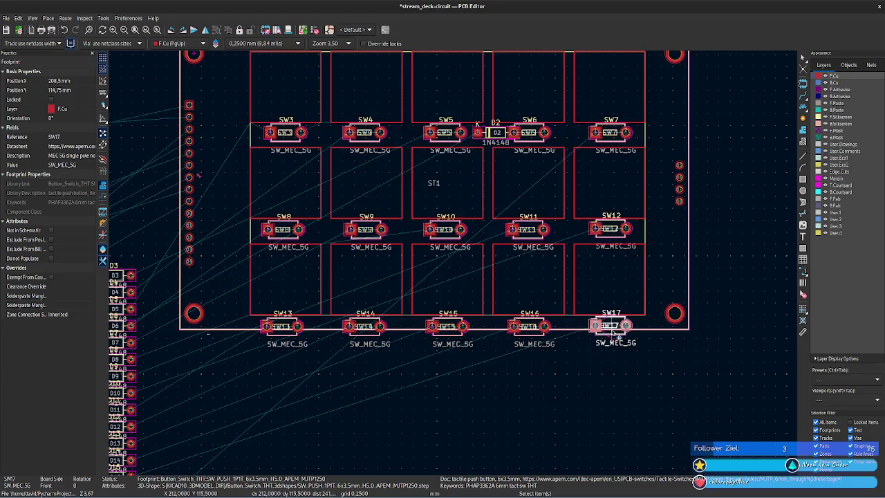
key(m)
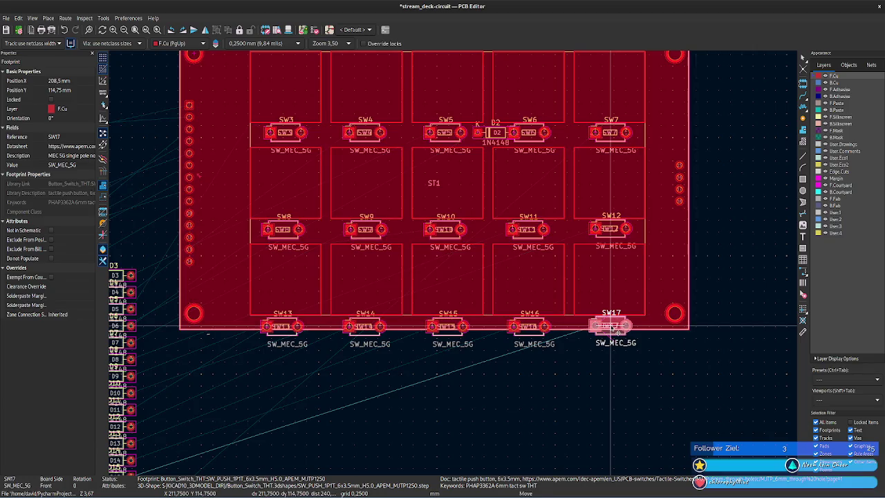
click(612, 329)
click(543, 335)
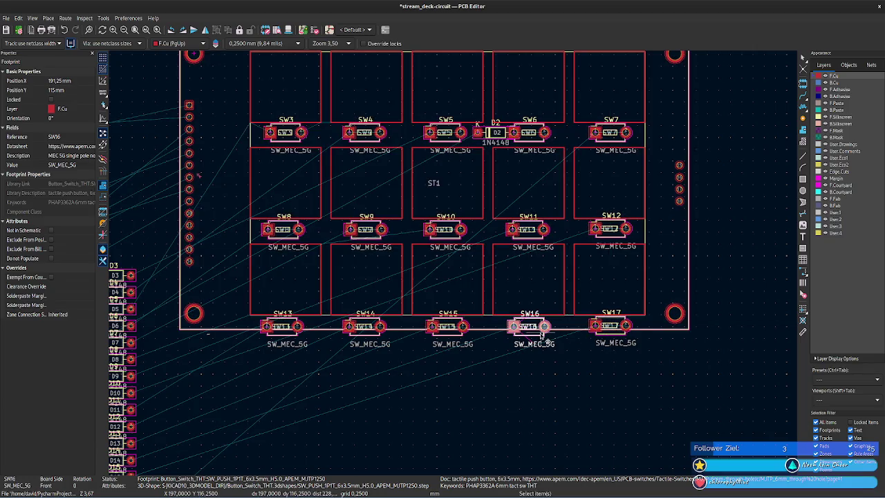
key(m)
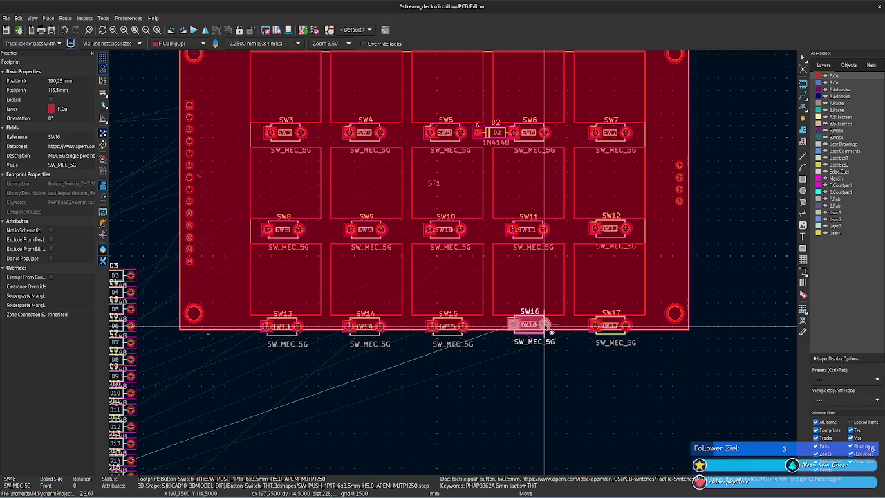
click(545, 326)
Align SW11 and SW10 with the middle row and SW15 with the bottom row.
click(540, 239)
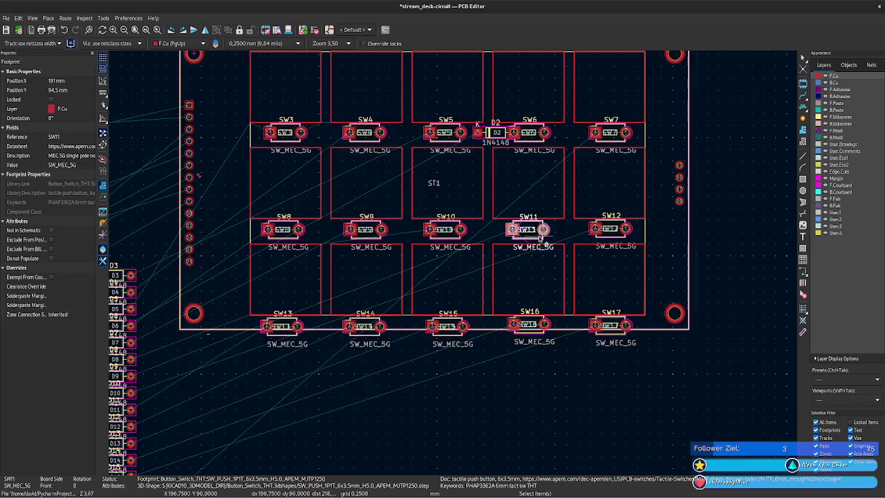
key(m)
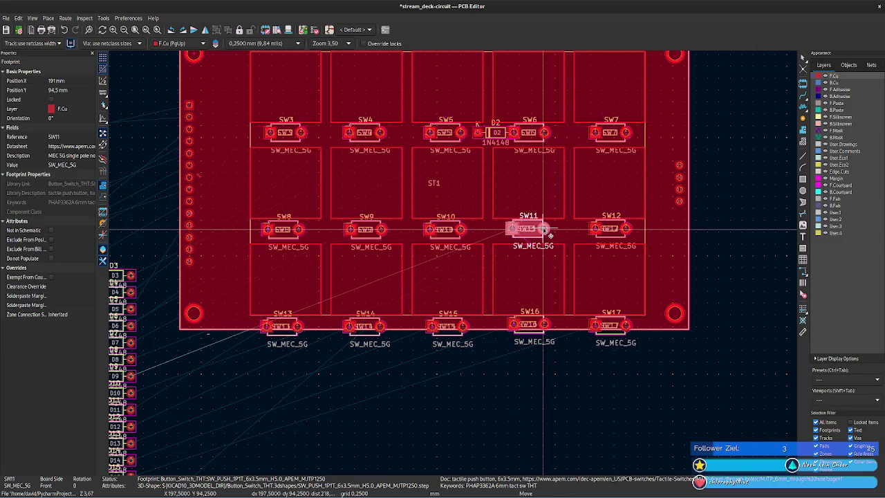
click(543, 230)
click(460, 231)
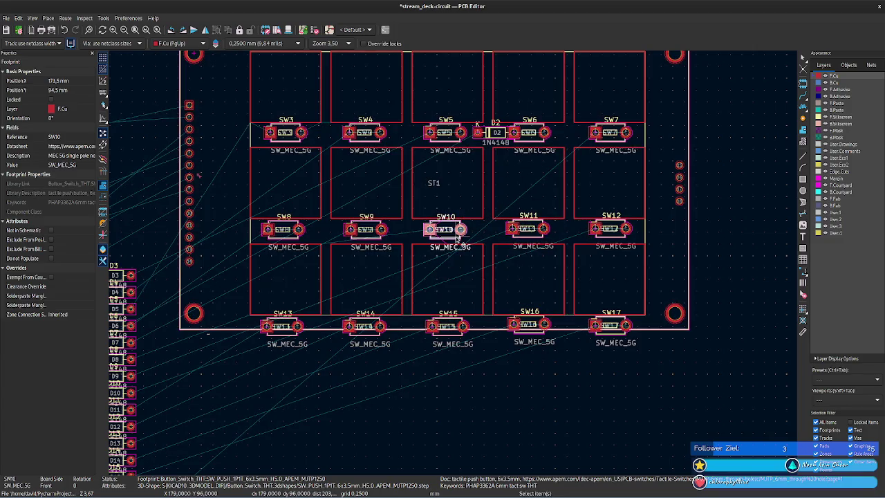
key(m)
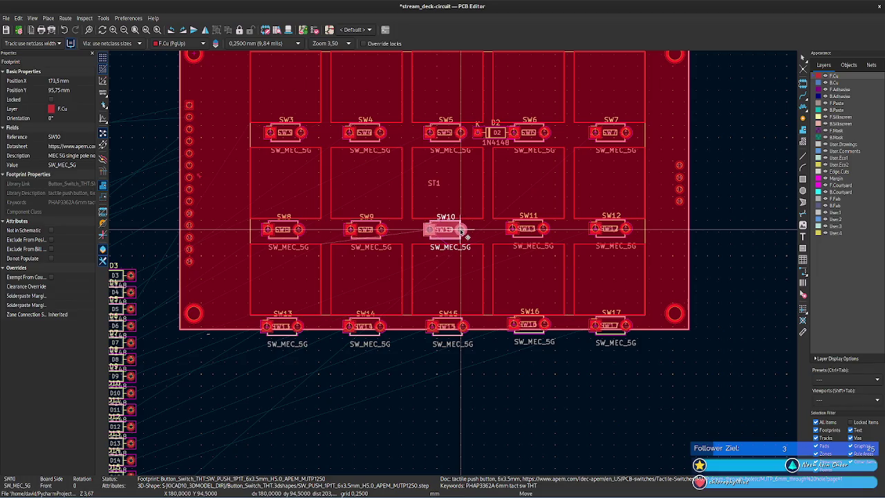
click(467, 236)
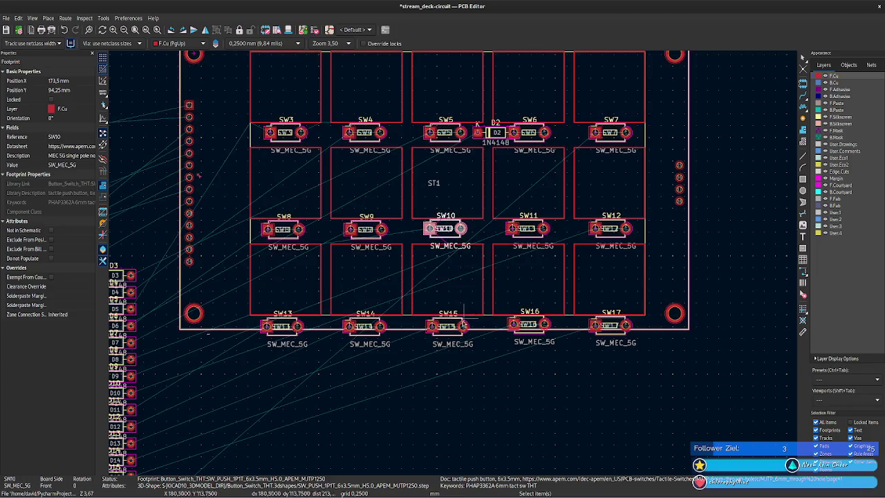
click(449, 325)
key(m)
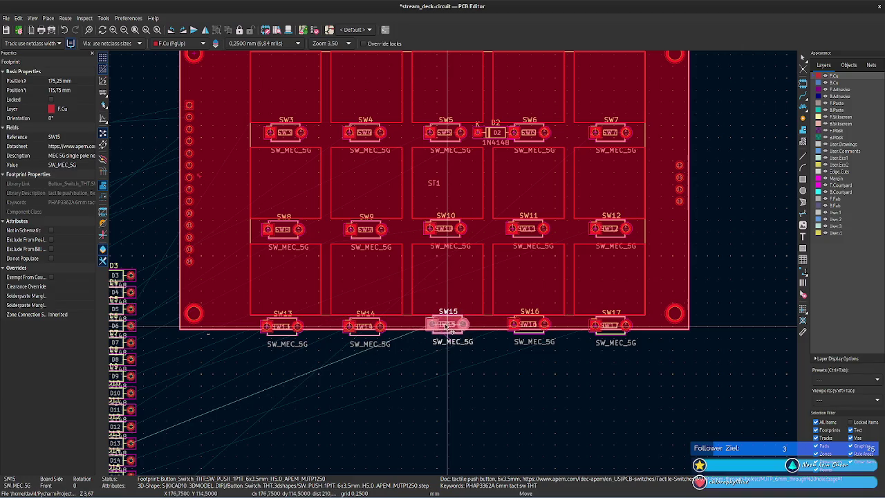
click(448, 337)
key(ctrl+b)
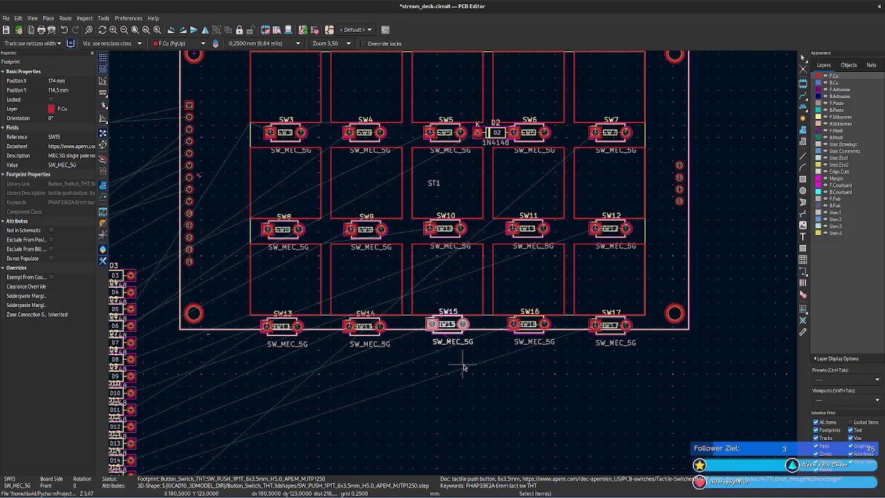
middle_drag(464, 368, 513, 352)
Align SW14 and SW13 with the bottom row and SW9 with the middle row.
click(425, 319)
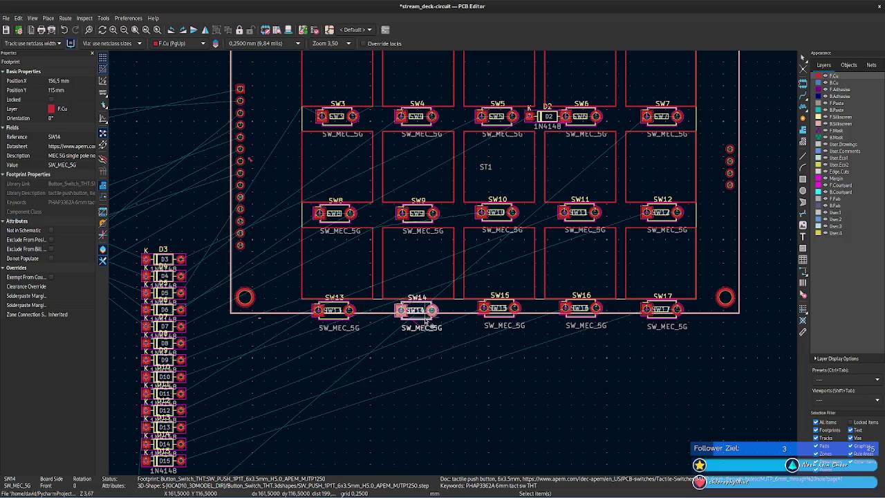
key(m)
click(434, 308)
click(430, 218)
key(m)
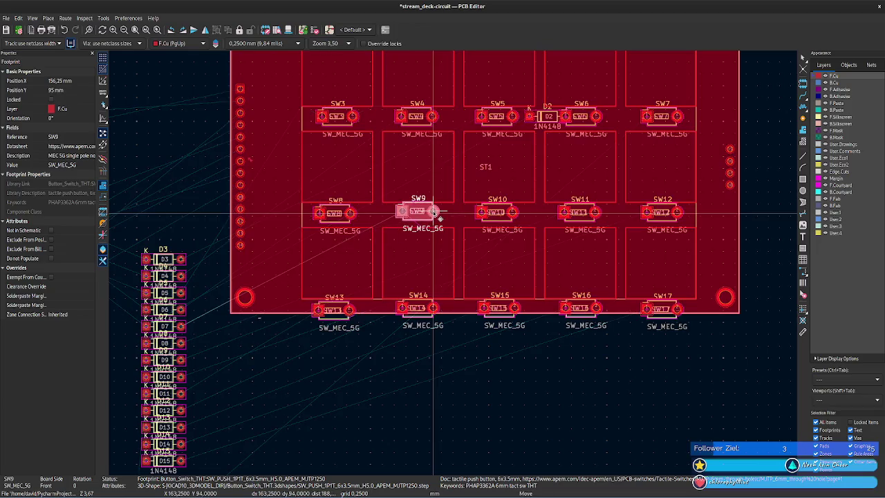
click(436, 217)
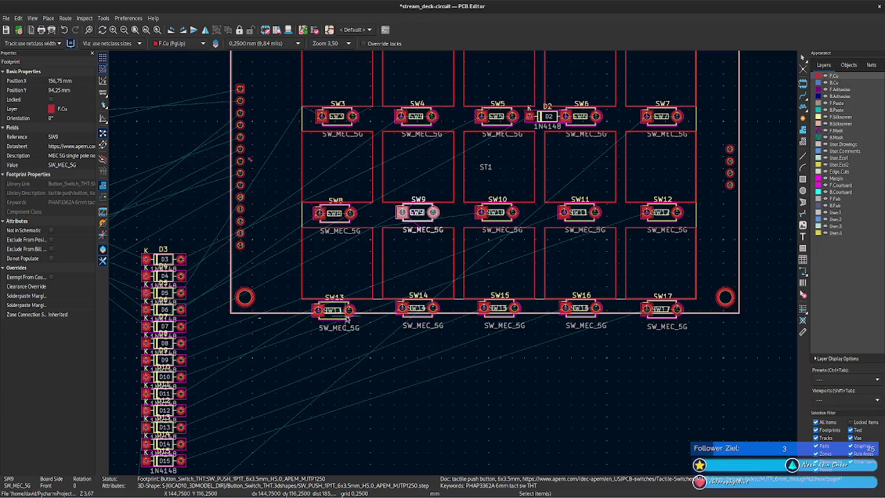
click(348, 310)
key(m)
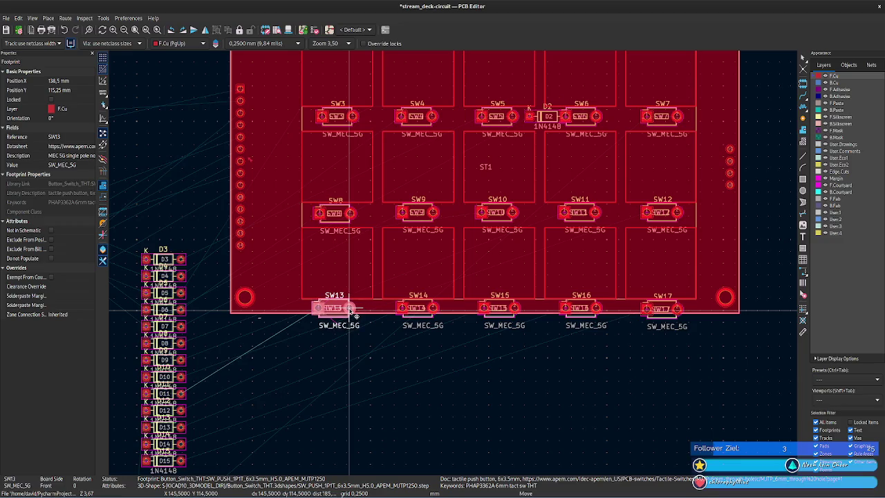
click(351, 311)
Align SW8 with the middle row, then pick up diode D3 to move it onto the board.
click(349, 213)
key(m)
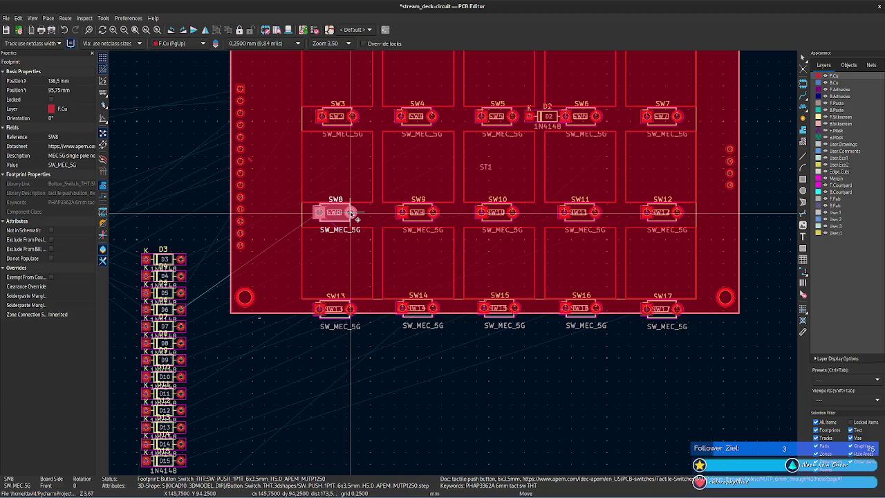
click(355, 215)
click(349, 125)
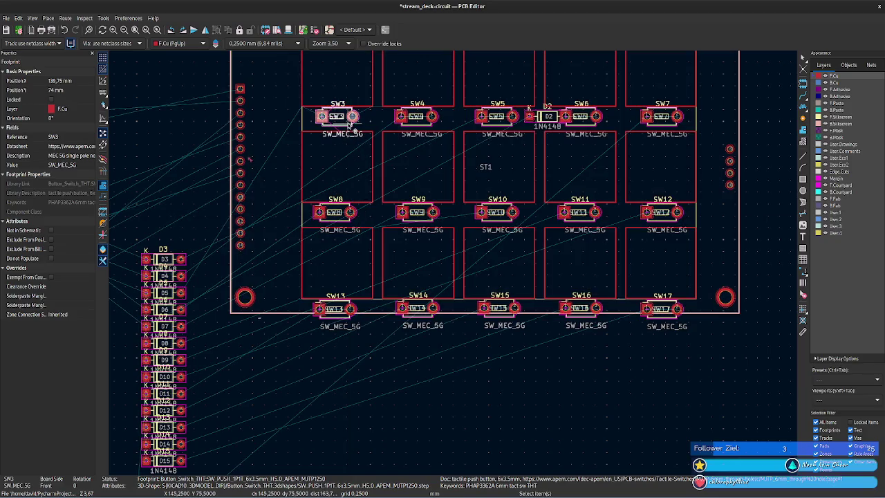
click(180, 267)
key(m)
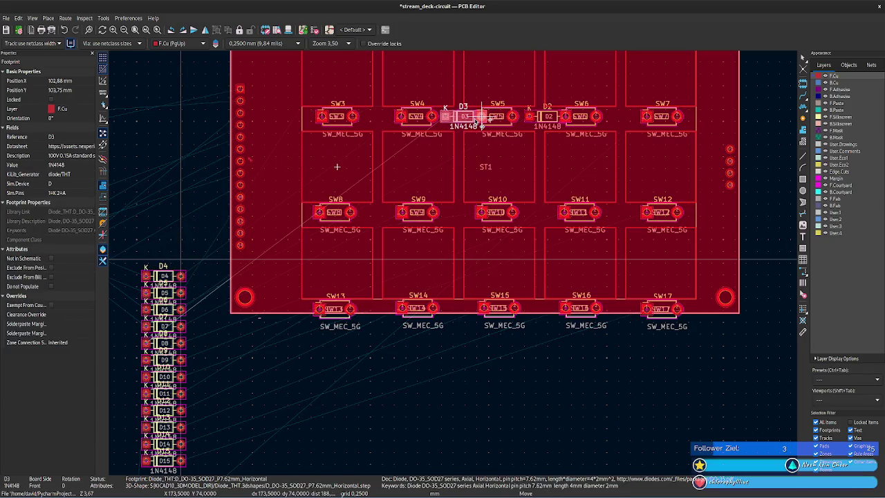
Place diode D3 between SW4 and SW5, and D4 between SW3 and SW4.
click(477, 119)
scroll(529, 424, down, 2)
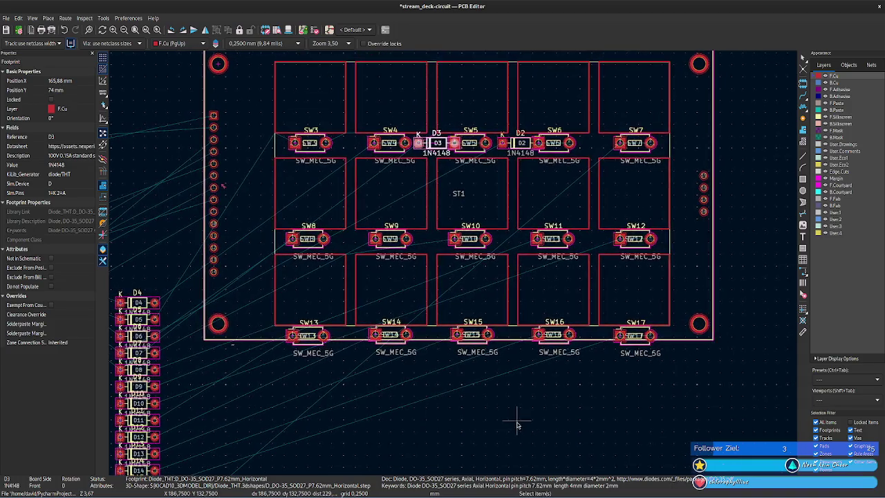
middle_drag(441, 246, 542, 353)
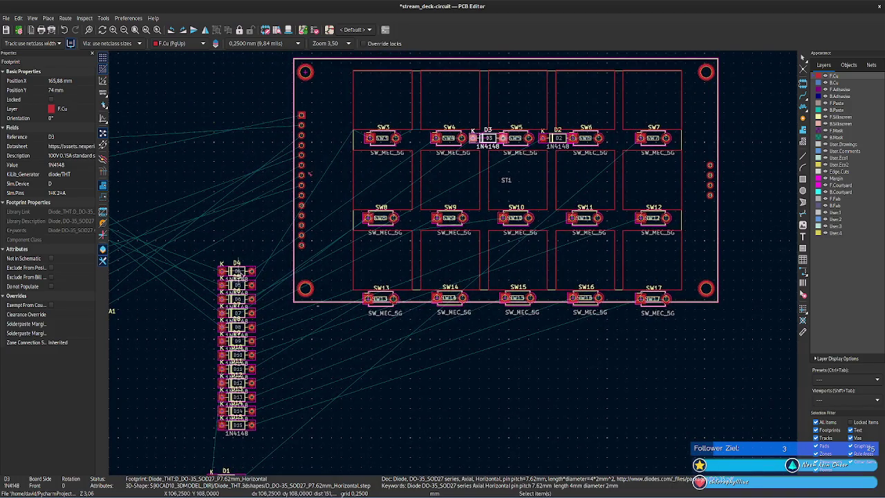
click(242, 276)
key(m)
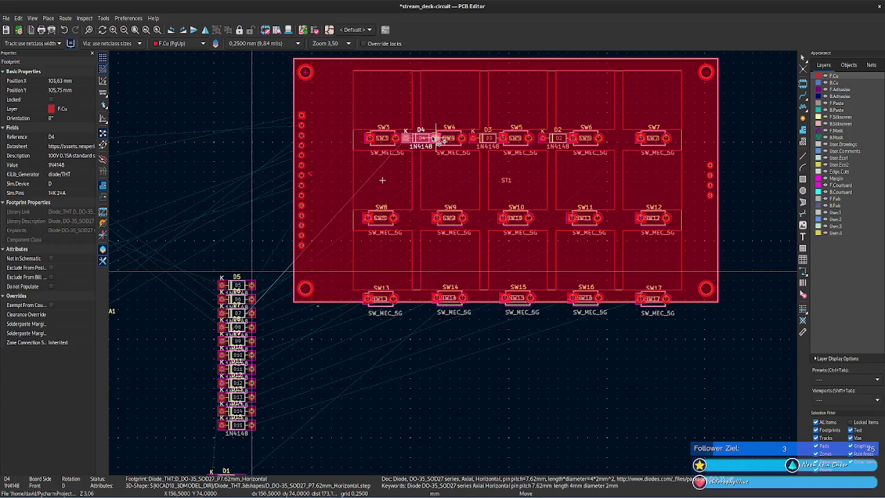
click(436, 139)
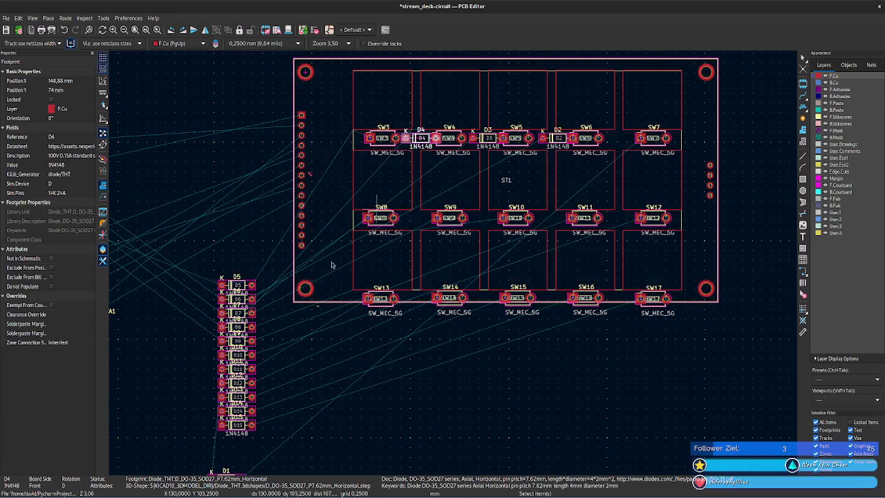
Move diode D5 beside SW3 and D6 beside SW8.
click(242, 291)
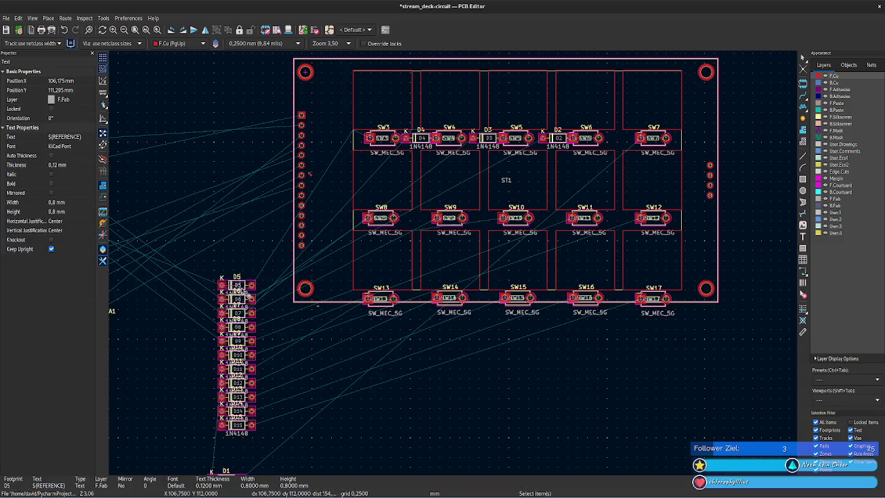
key(Escape)
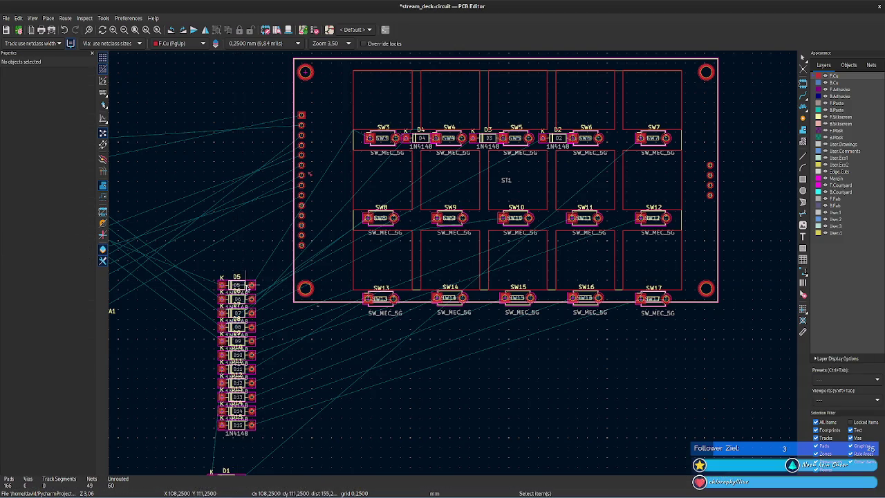
click(251, 299)
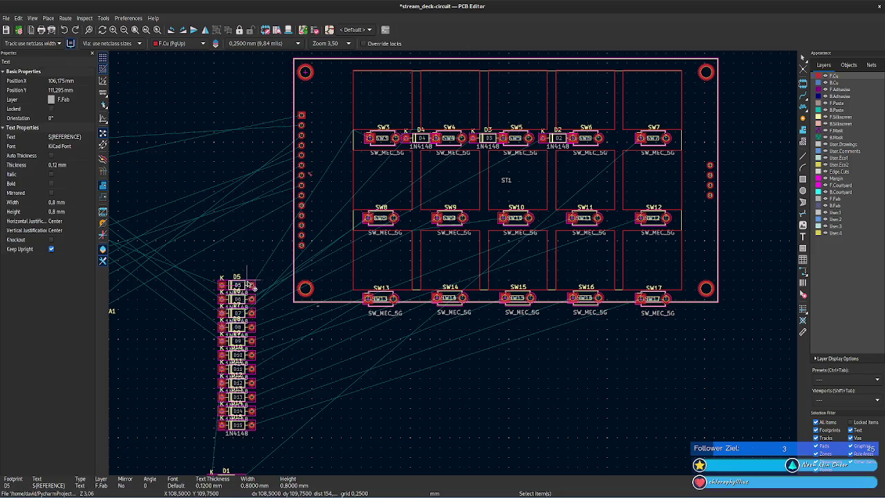
drag(242, 286, 379, 144)
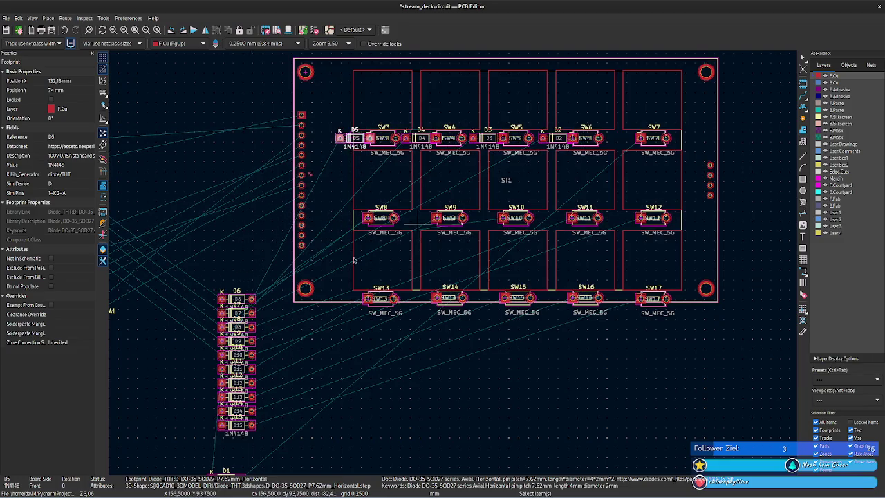
click(246, 298)
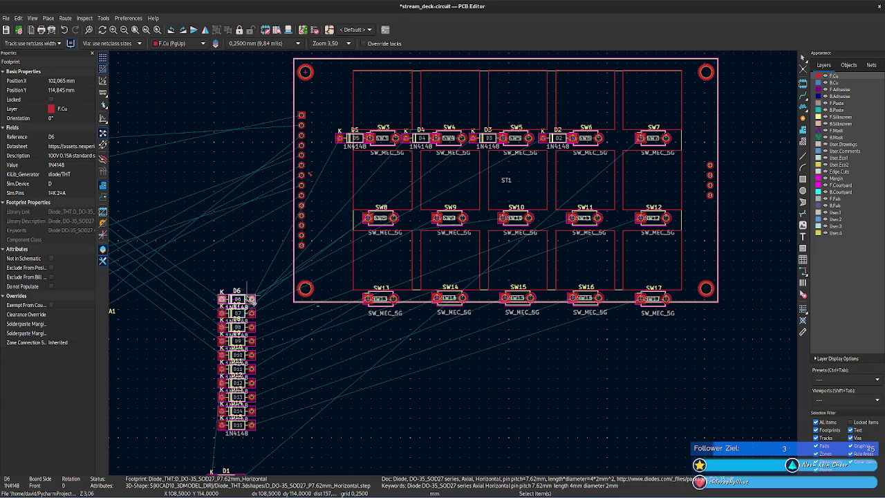
drag(251, 300, 366, 219)
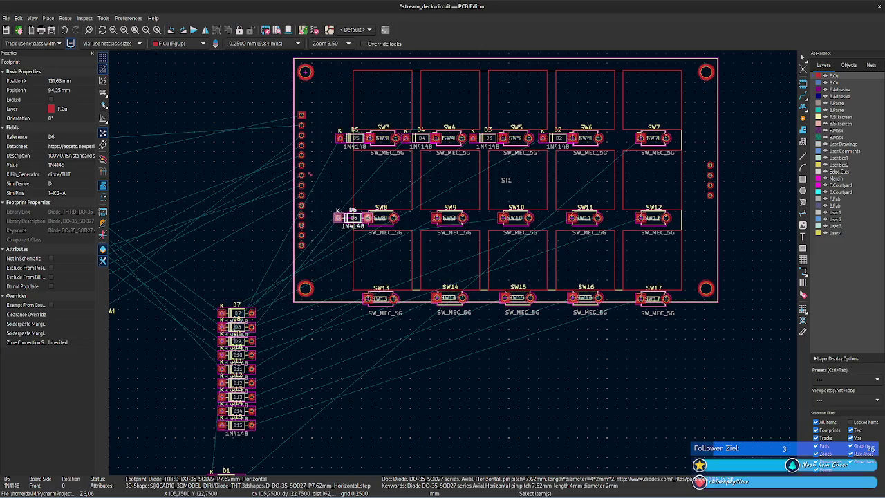
Place diode D7 beside SW9 and set D8 aside just left of the board.
click(250, 314)
drag(251, 313, 437, 220)
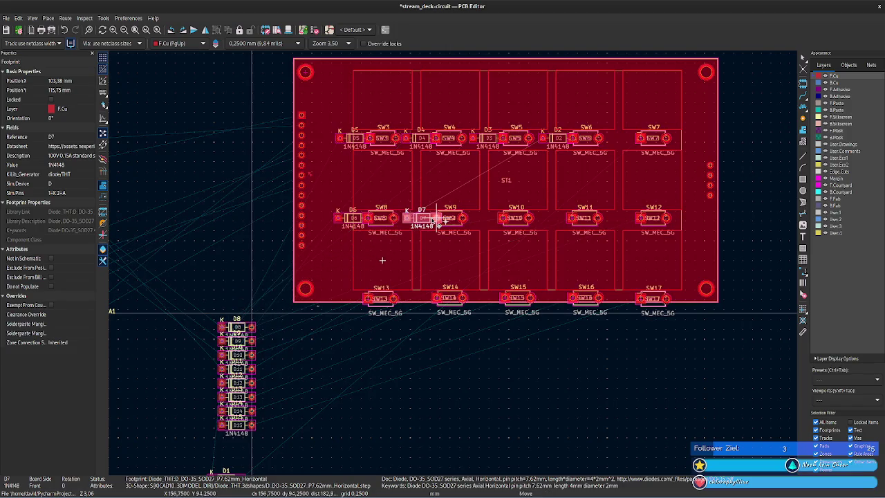
drag(437, 220, 437, 220)
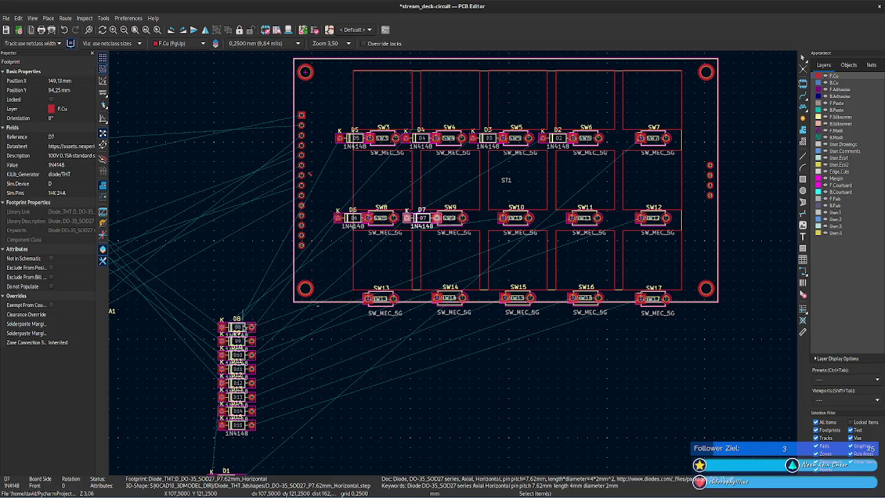
click(251, 327)
drag(251, 327, 484, 236)
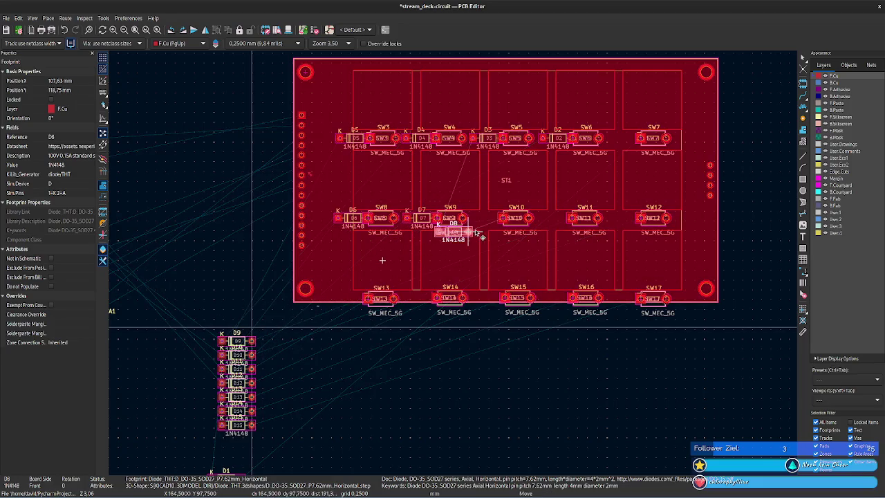
mouse_move(484, 236)
mouse_down()
mouse_move(285, 298)
mouse_move(493, 433)
mouse_move(547, 432)
mouse_move(560, 456)
mouse_move(496, 397)
mouse_move(587, 448)
mouse_move(377, 420)
mouse_move(234, 295)
mouse_up()
Place diodes D9 beside SW11, D10 beside SW12, and D11 beside SW13.
click(248, 341)
mouse_move(250, 342)
mouse_down()
mouse_move(249, 333)
mouse_move(339, 332)
mouse_move(572, 276)
mouse_move(563, 223)
mouse_up()
click(250, 354)
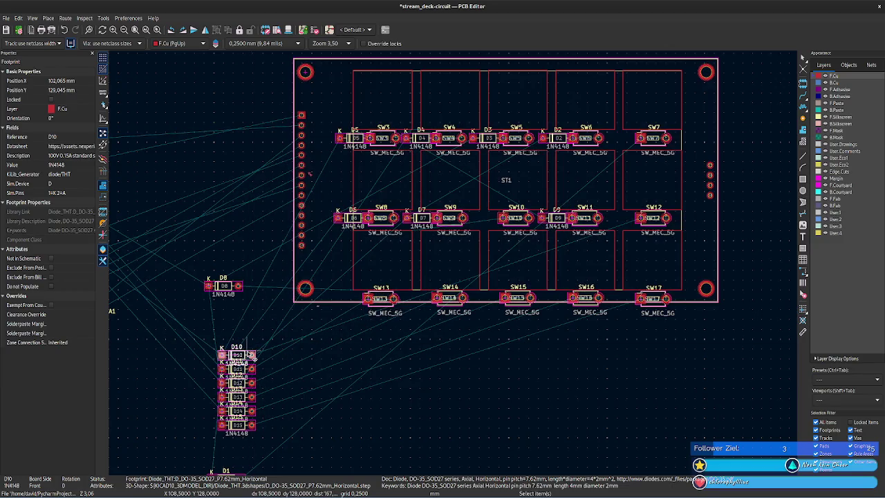
mouse_move(250, 354)
mouse_down()
mouse_move(712, 223)
mouse_move(629, 220)
mouse_up()
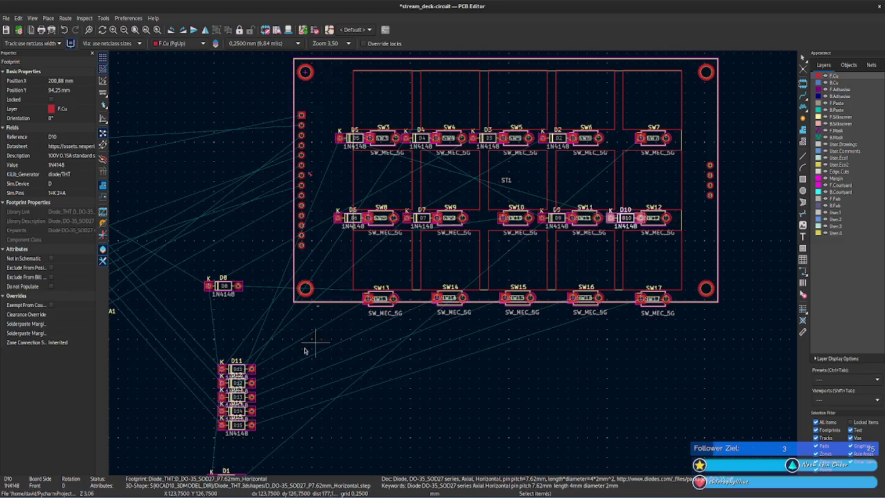
click(246, 368)
mouse_move(247, 369)
mouse_down()
mouse_move(525, 339)
mouse_move(354, 299)
mouse_up()
Place diodes D12 beside SW14 and D13 beside SW15 in the bottom row.
click(250, 382)
drag(250, 383, 441, 308)
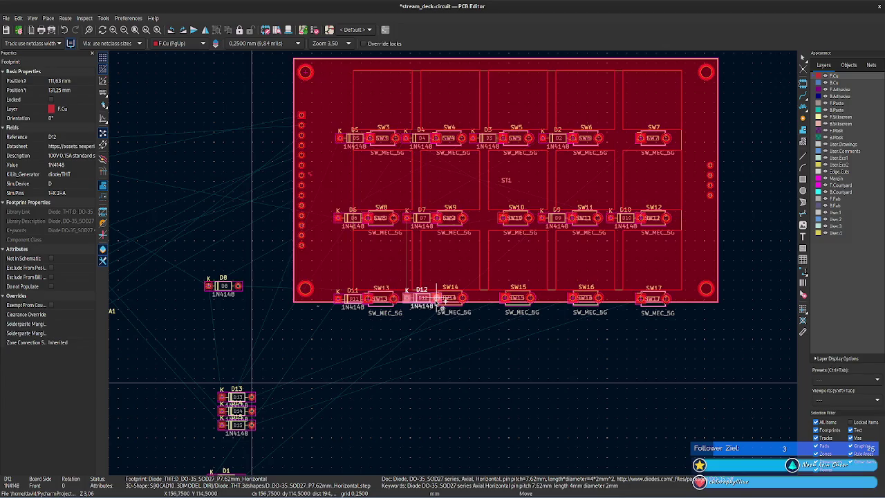
click(441, 307)
click(250, 396)
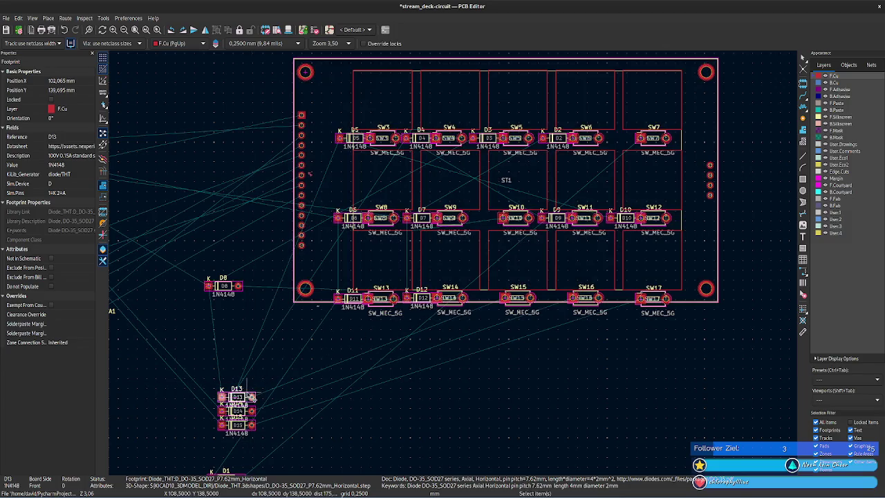
drag(252, 398, 495, 322)
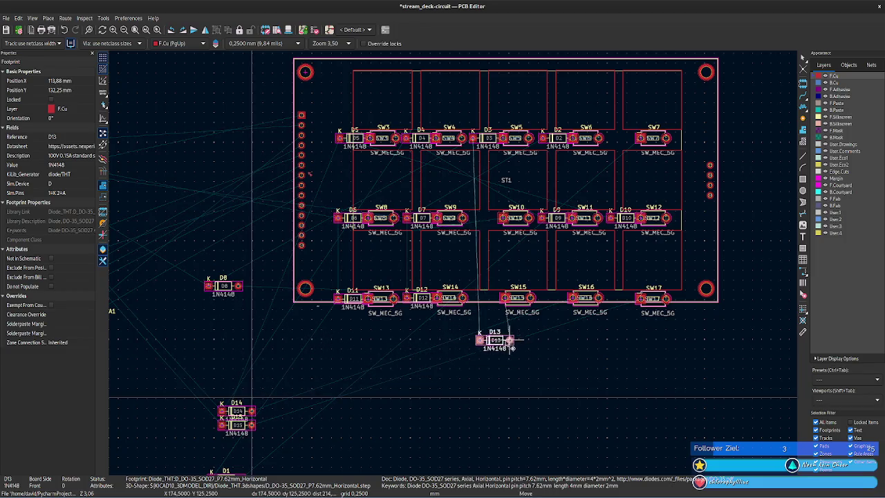
click(506, 302)
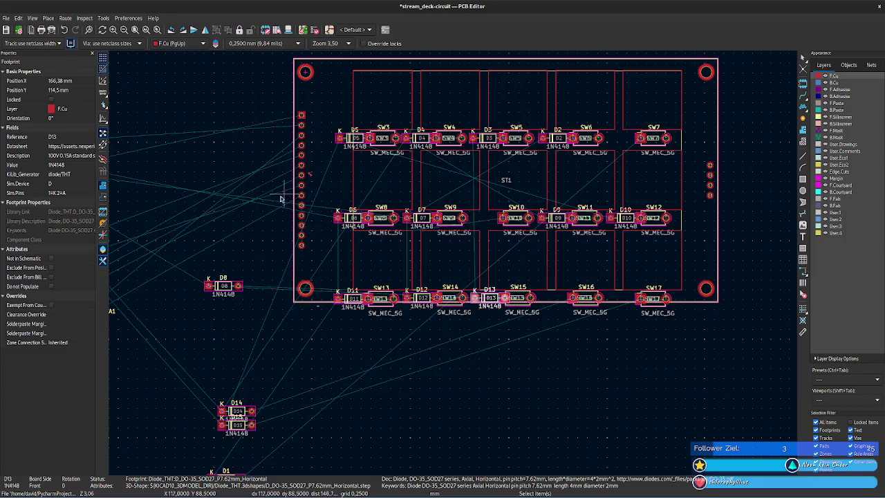
key(alt+Tab)
Bring the D1–D15 rows into view and temporarily rename D1 to D7.
scroll(498, 260, down, 2)
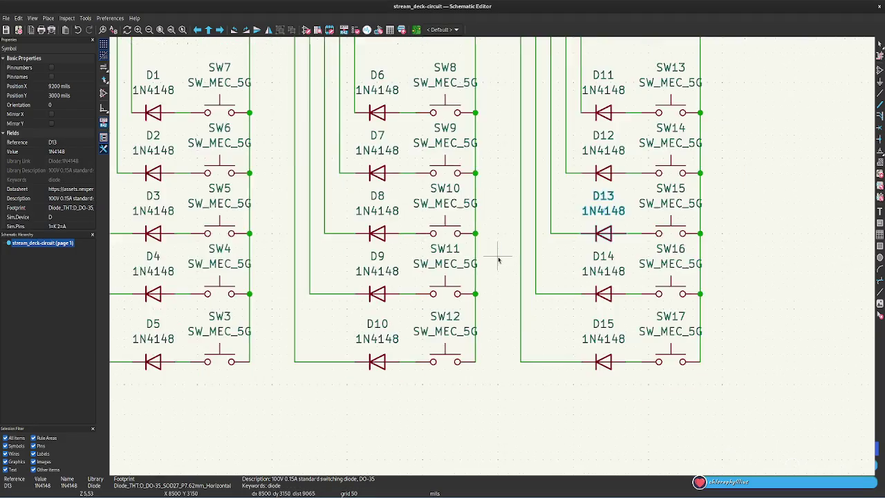
scroll(497, 259, down, 1)
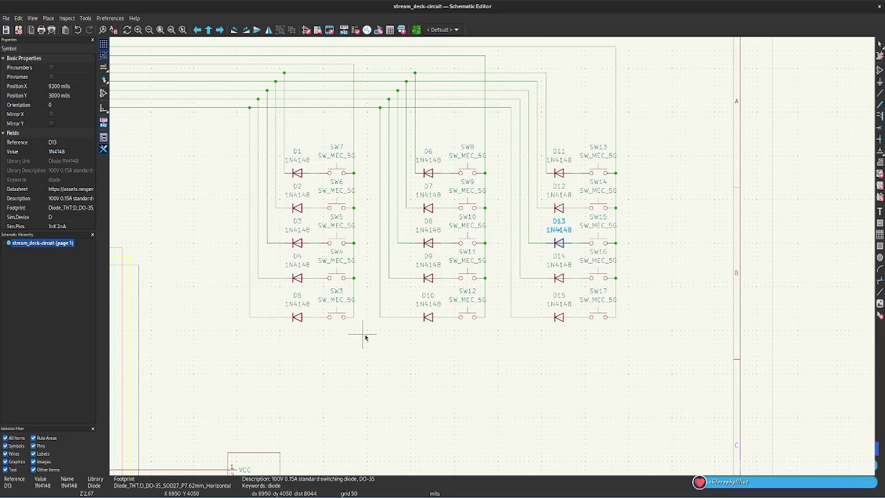
scroll(498, 257, up, 2)
mouse_move(497, 204)
middle_down()
mouse_move(502, 327)
mouse_move(494, 358)
middle_up()
click(401, 153)
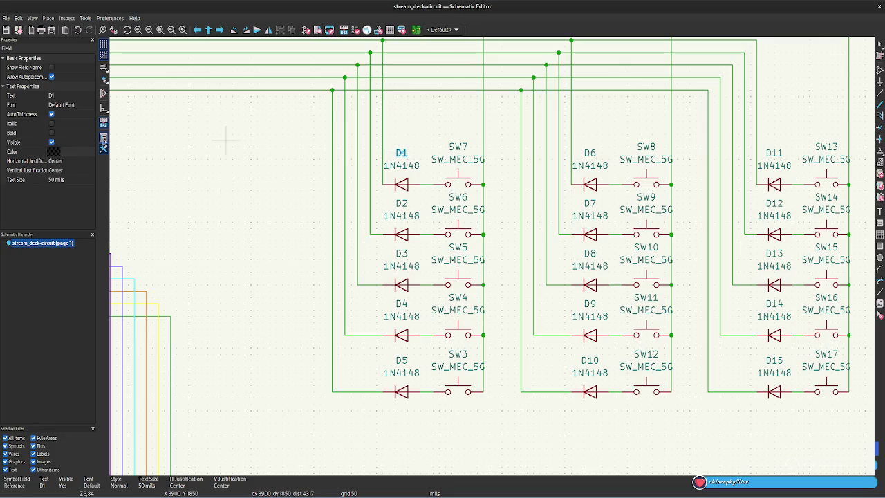
click(55, 94)
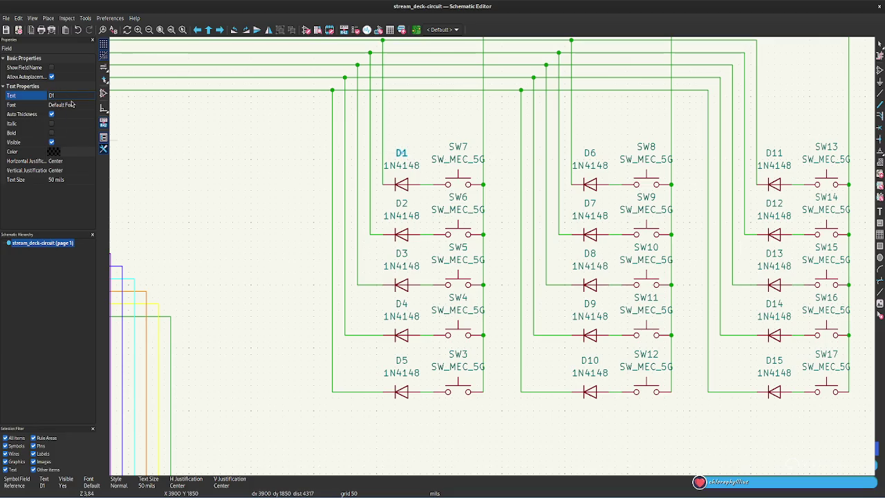
key(BackSpace)
text(7)
key(Return)
click(401, 203)
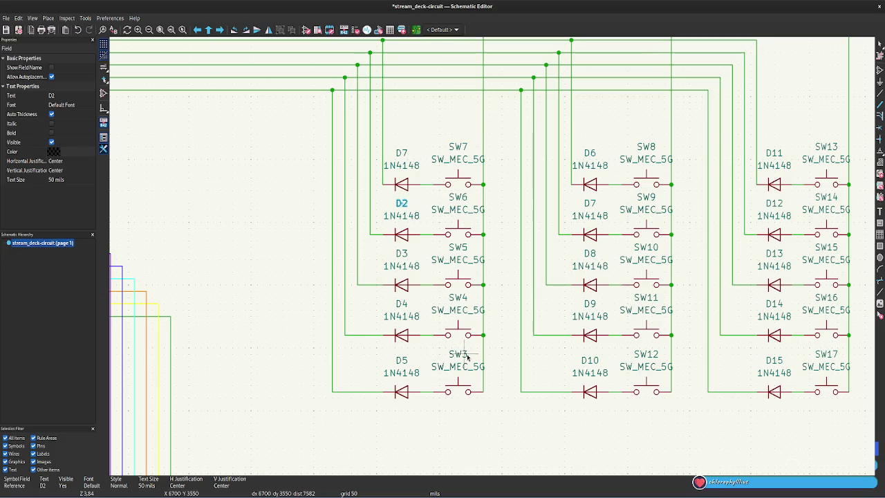
Rename switch SW7 to SW1 and restore the top-left diode's reference to D1.
click(460, 147)
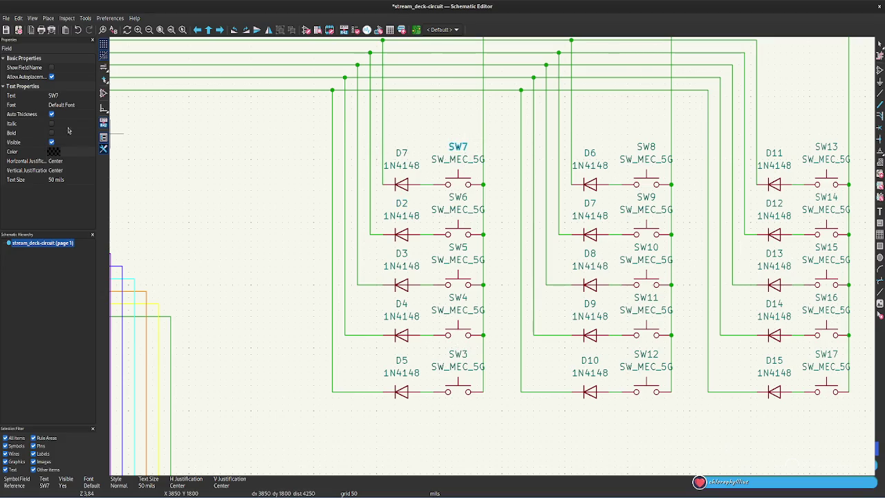
click(62, 94)
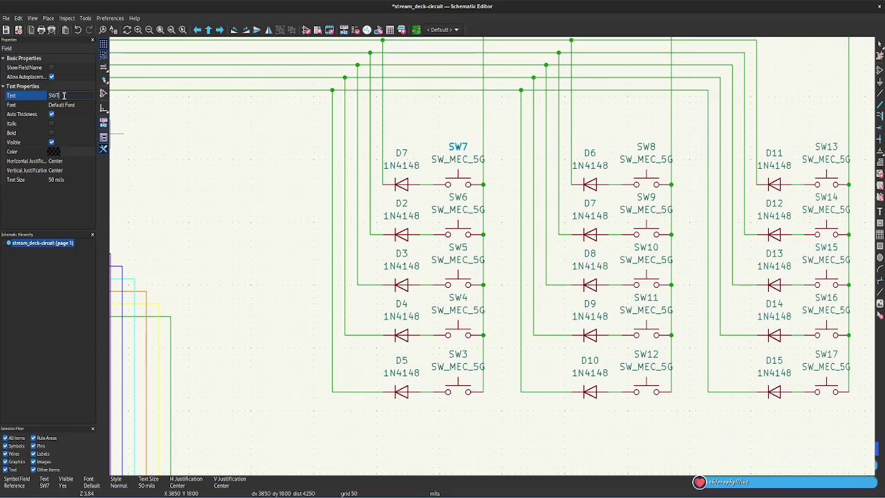
text(1)
key(Return)
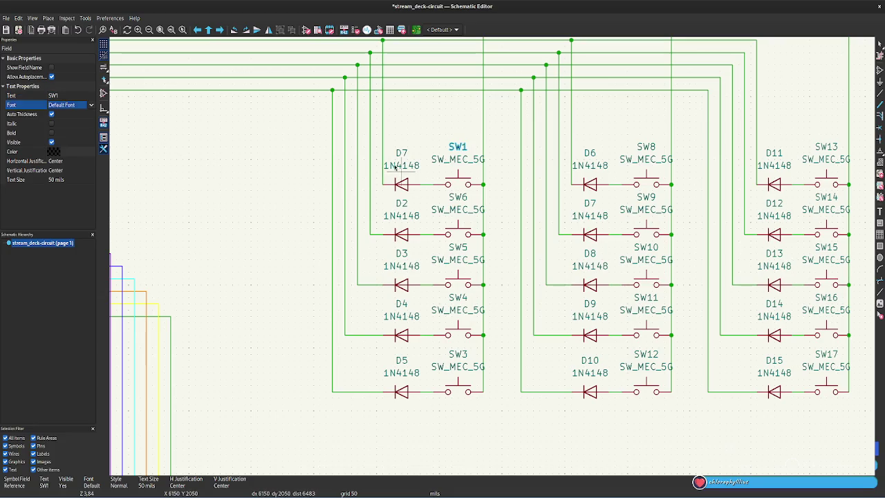
click(405, 156)
click(59, 94)
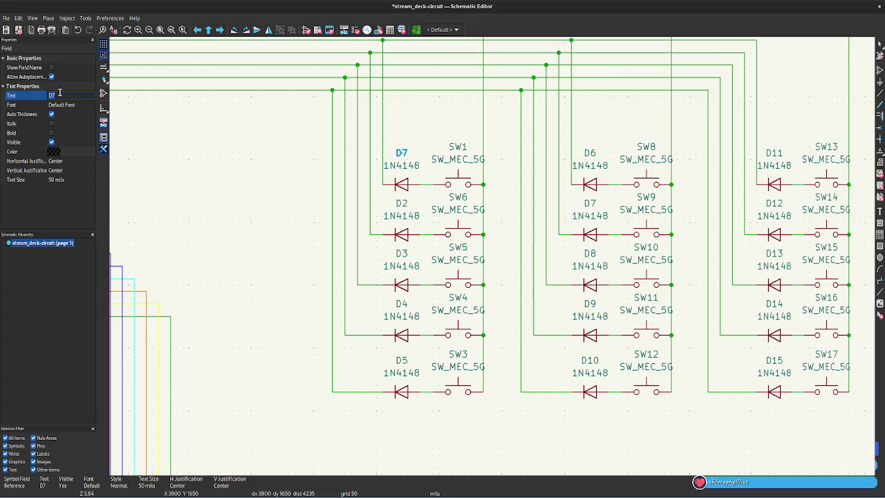
text(1)
key(Return)
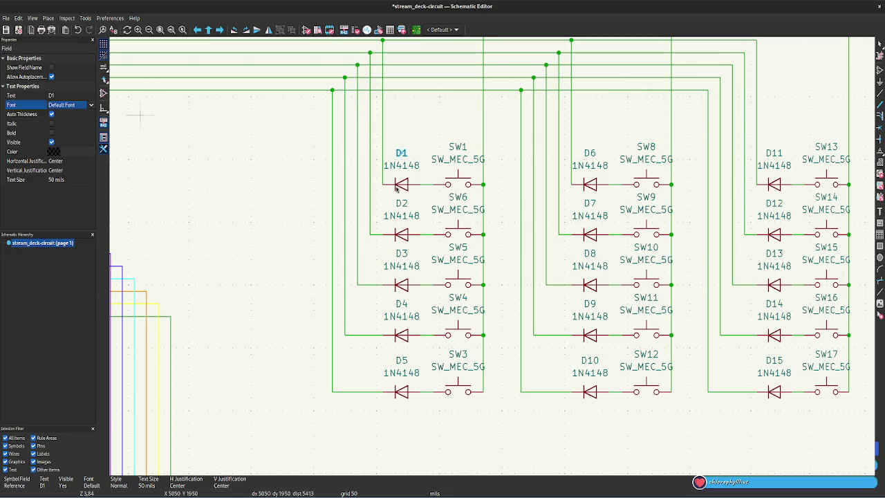
click(653, 147)
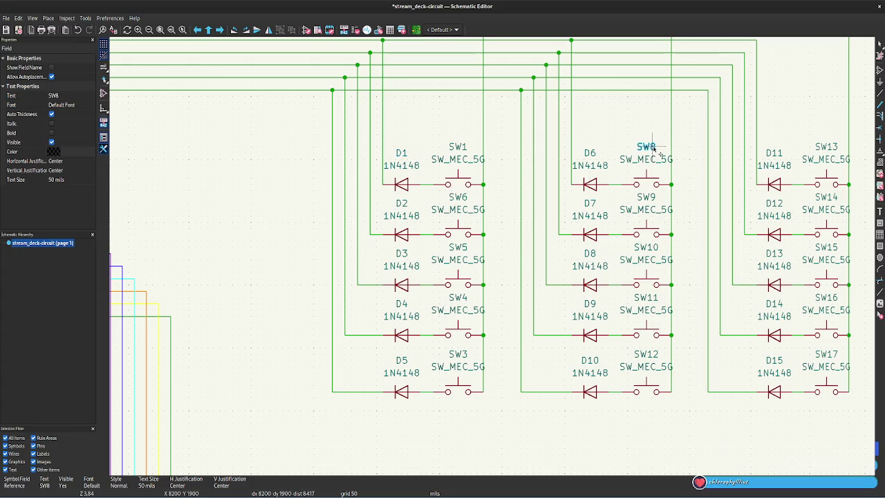
click(70, 94)
Rename switch SW8 to SW2 and diode D6 to D2.
key(BackSpace)
text(2)
key(Return)
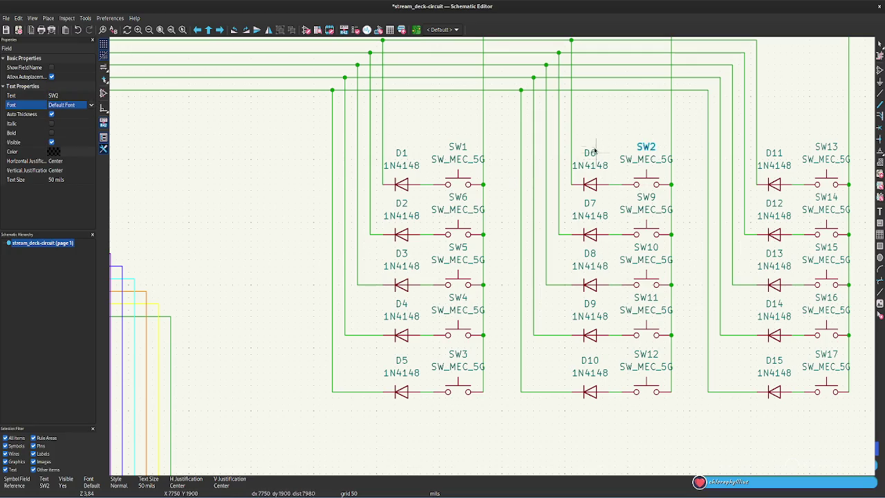
click(589, 153)
click(63, 94)
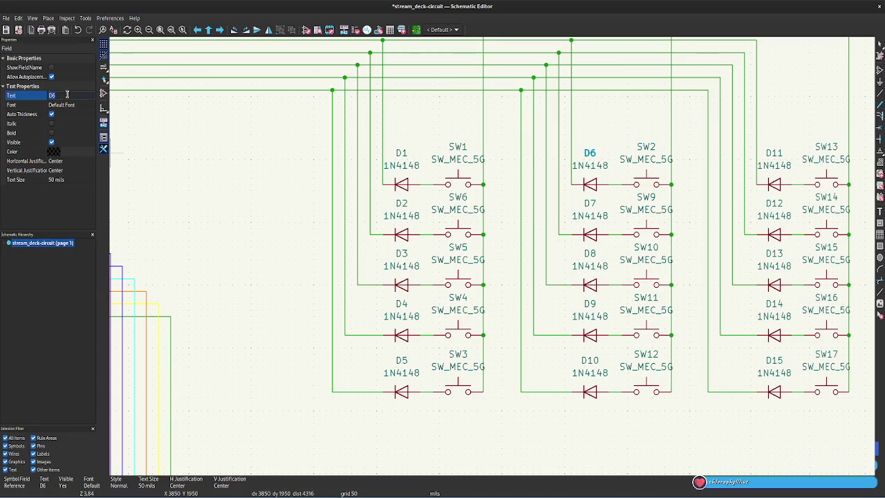
key(BackSpace)
text(2)
key(Return)
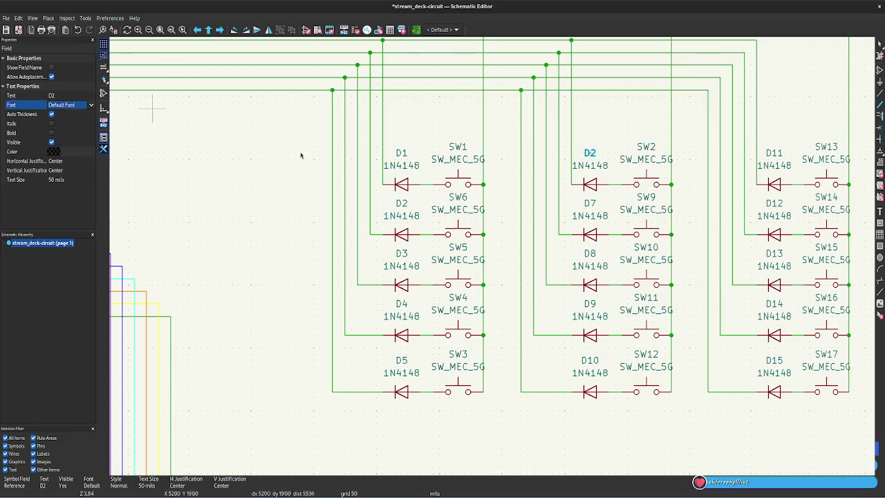
Rename switch SW13 to SW3 and diode D11 to D3.
click(826, 146)
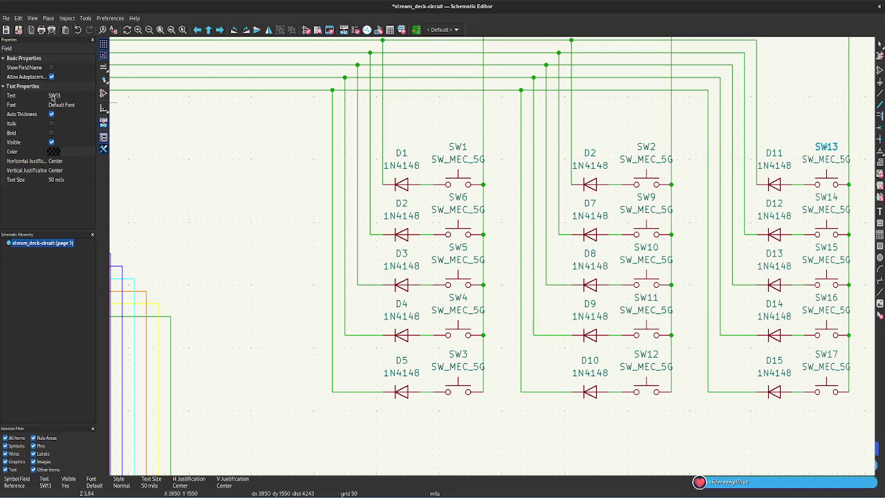
click(63, 97)
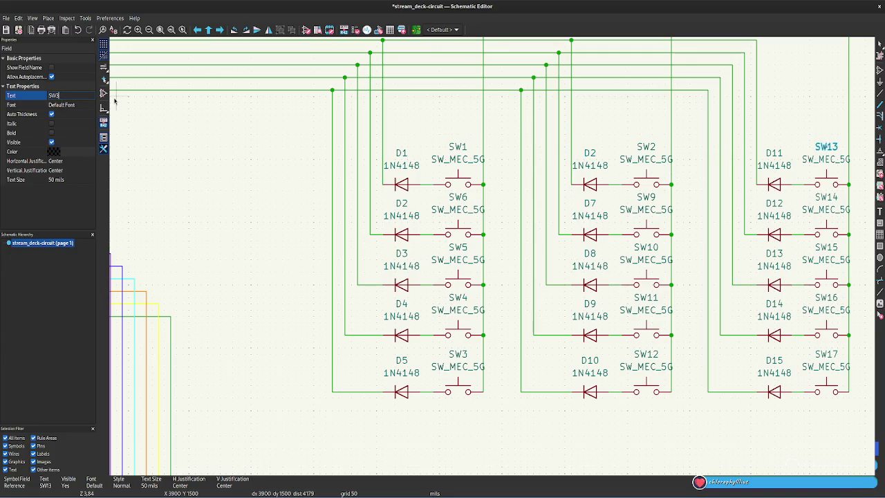
key(Return)
click(774, 153)
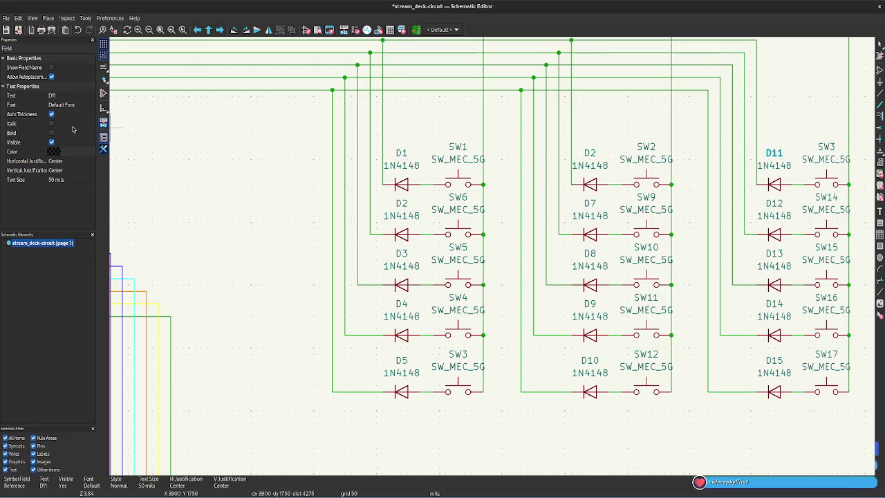
click(64, 95)
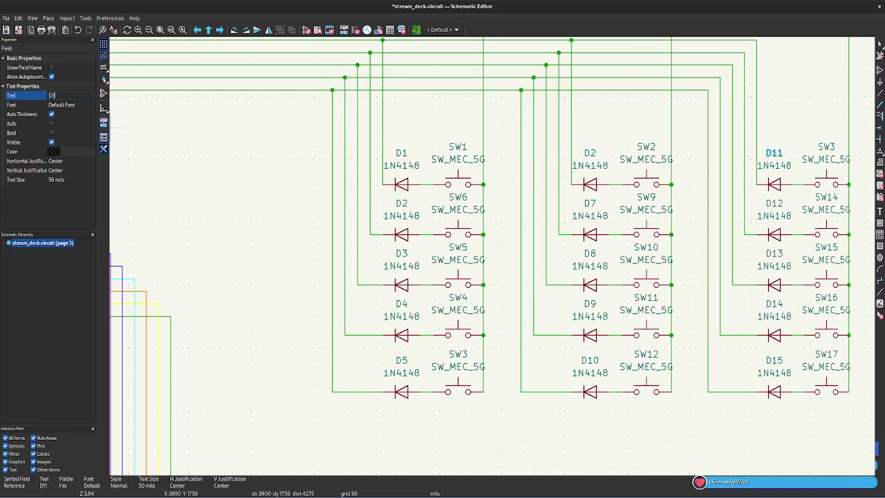
key(Return)
Rename switch SW6 to SW4 and the second-row diode D2 to D4.
click(402, 202)
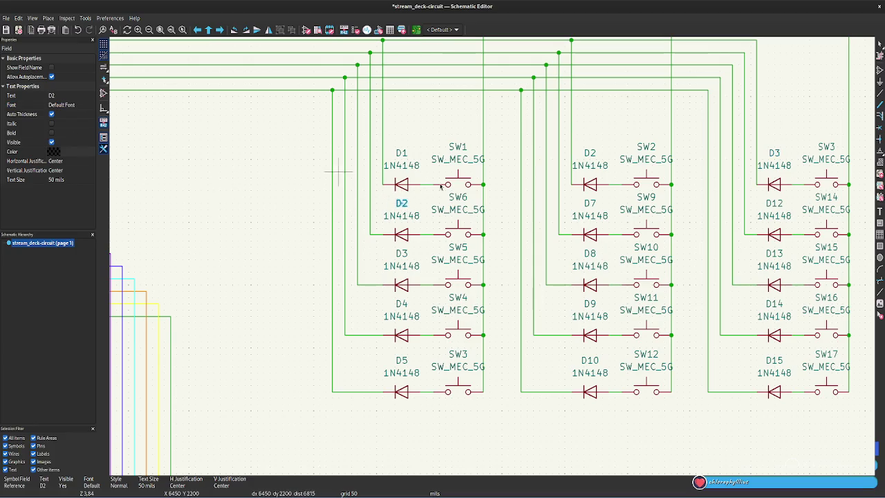
click(457, 197)
click(63, 95)
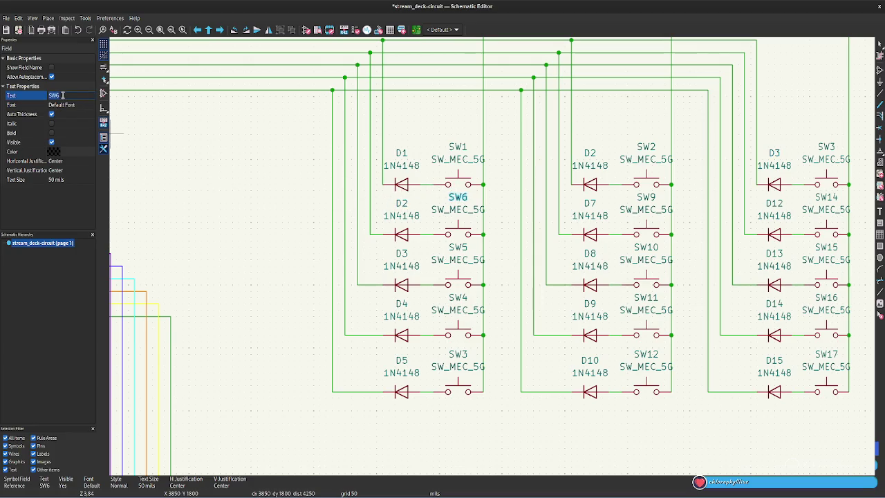
text(4)
key(Return)
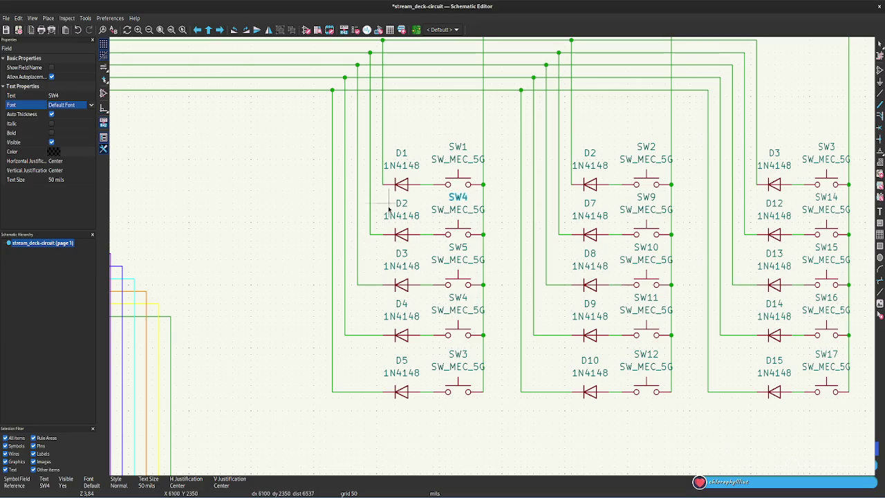
click(401, 202)
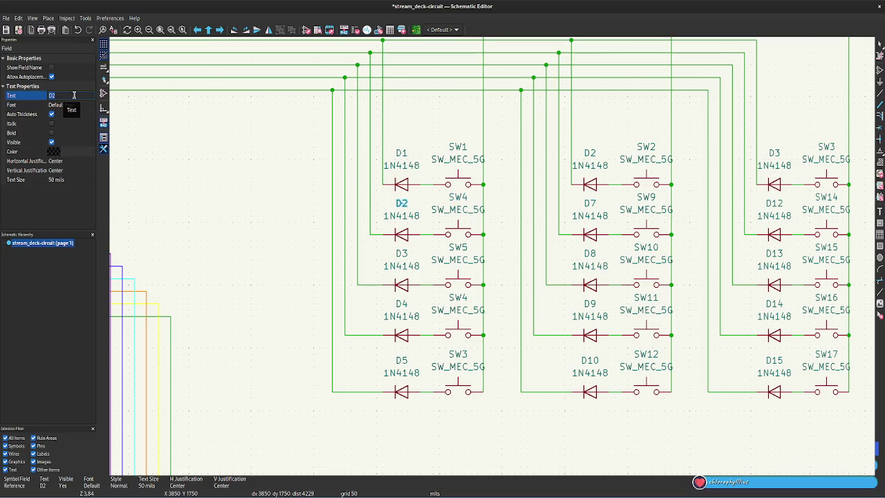
text(4)
key(Return)
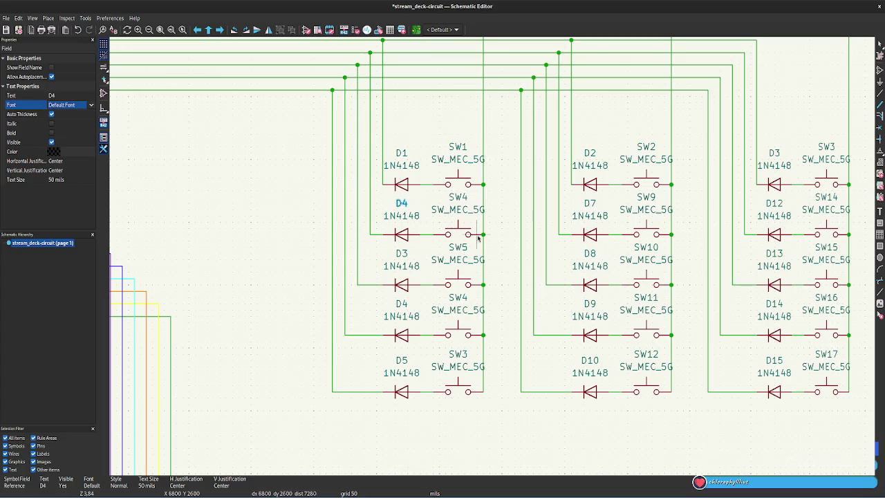
Rename switch SW9 to SW5 and diode D7 to D5.
click(650, 197)
click(68, 96)
key(BackSpace)
text(5)
key(Return)
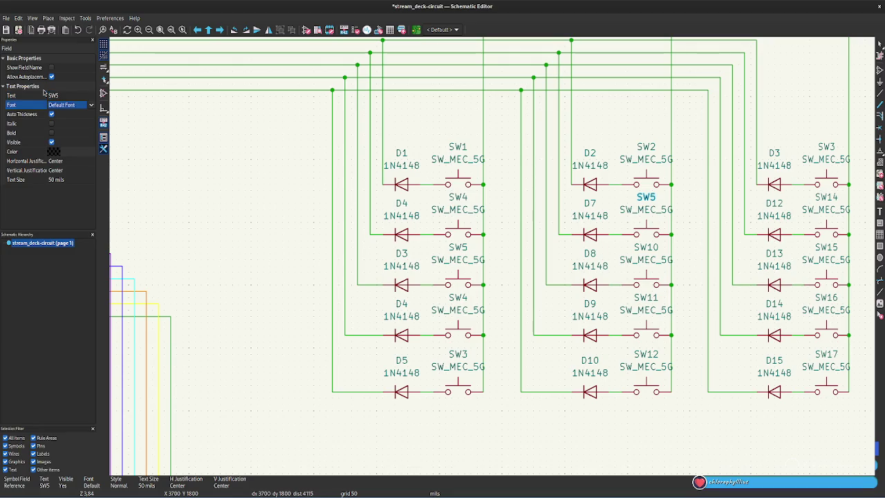
click(590, 202)
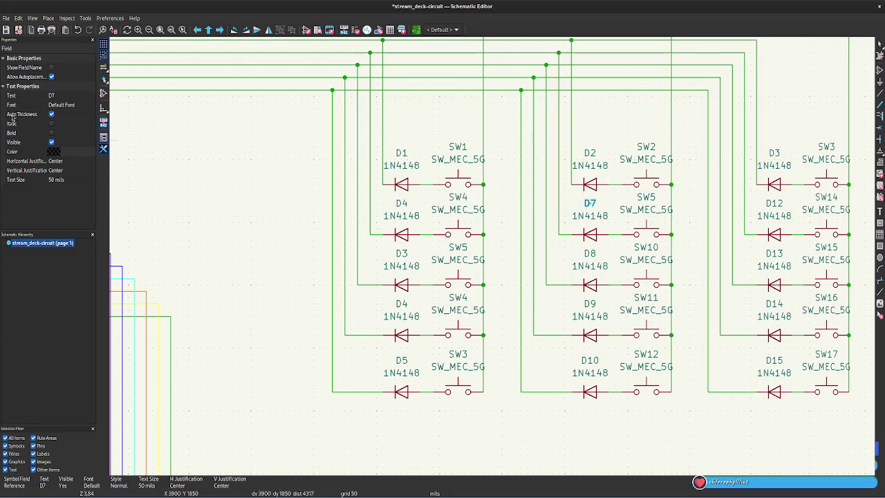
click(69, 96)
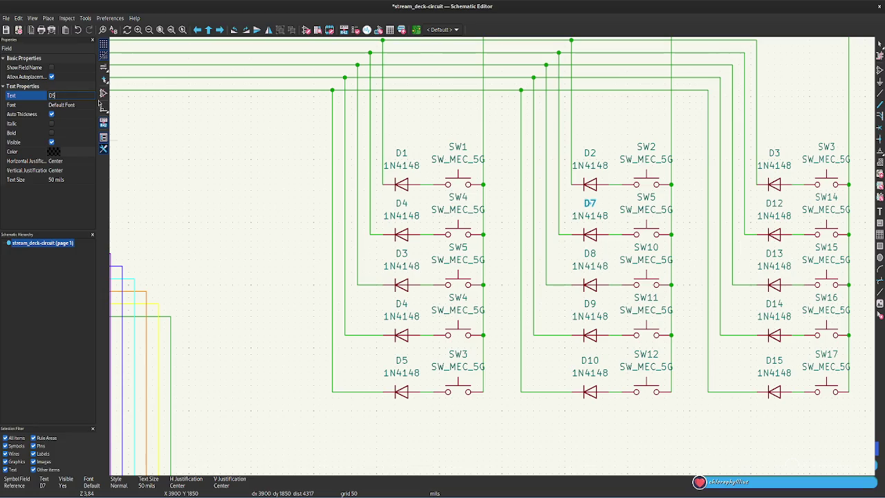
key(Return)
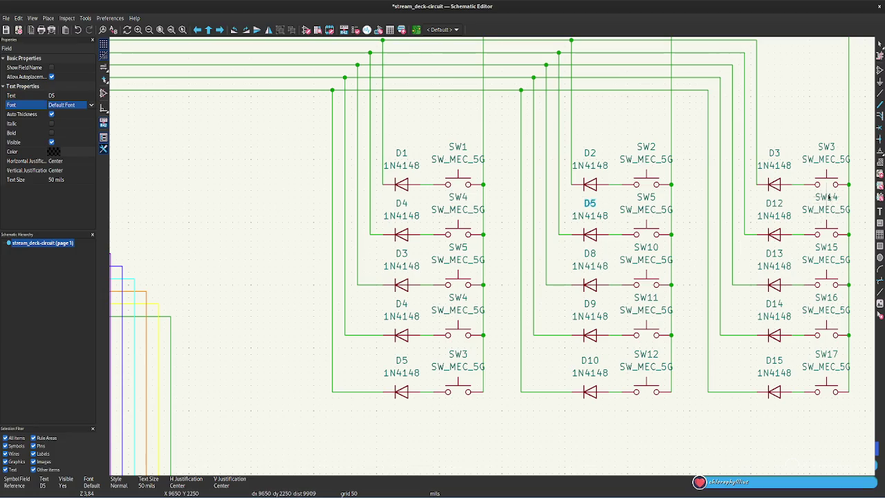
Rename switch SW14 to SW6 and diode D12 to D6.
click(828, 198)
click(77, 95)
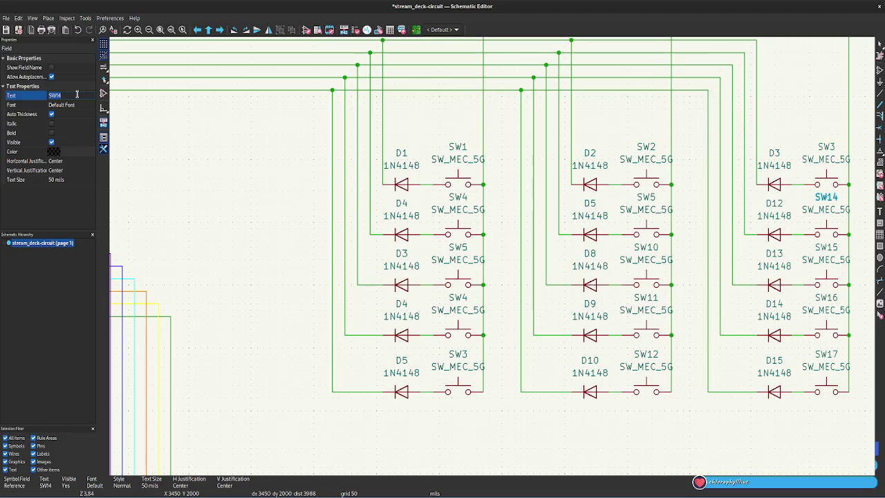
key(Return)
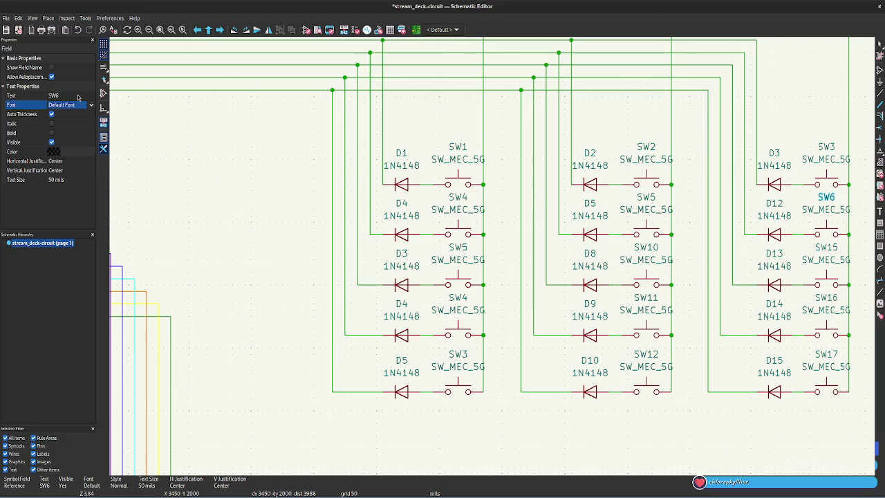
click(783, 206)
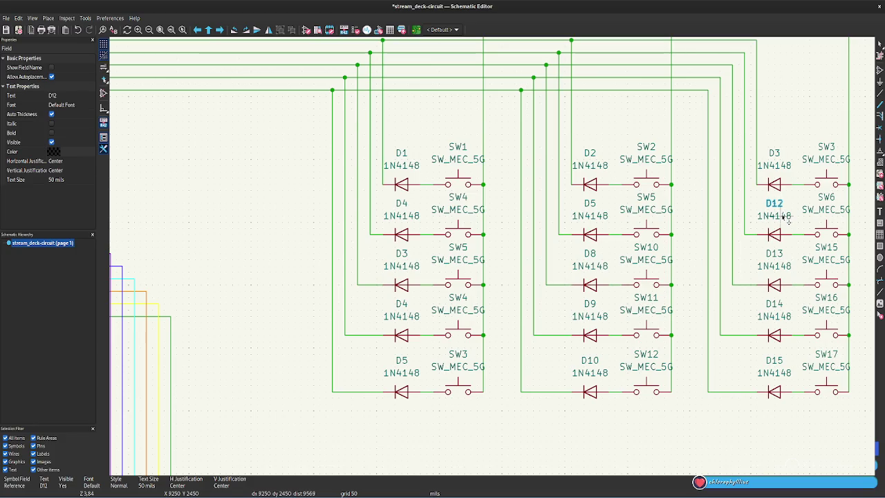
click(779, 235)
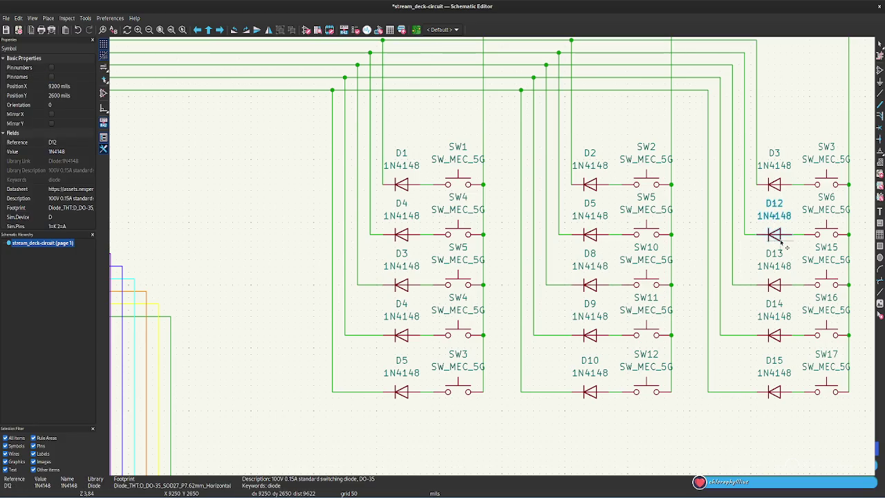
click(76, 141)
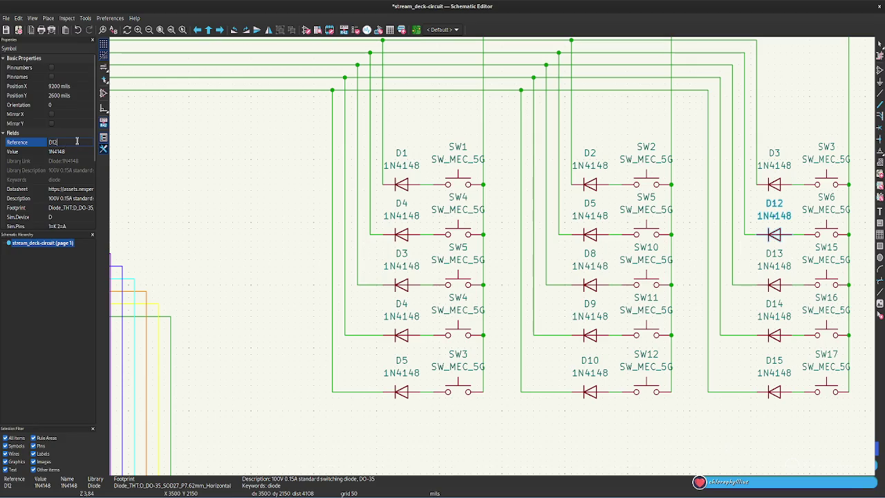
text(6)
key(Return)
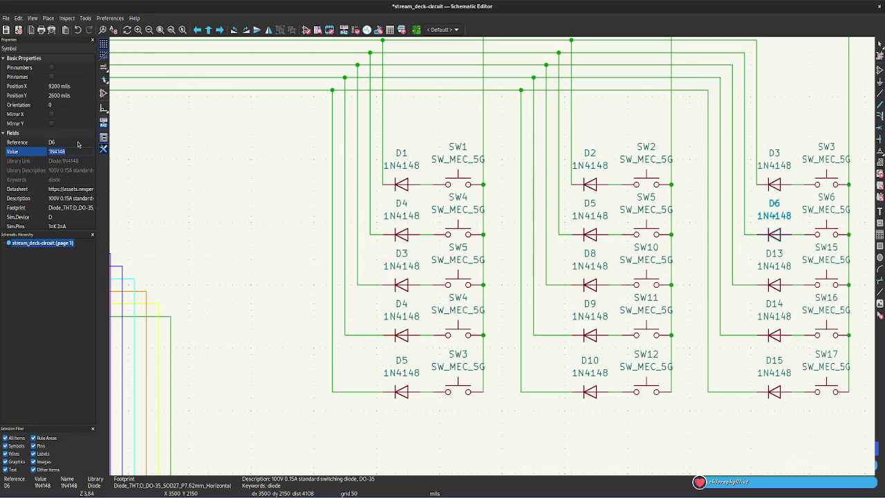
click(460, 182)
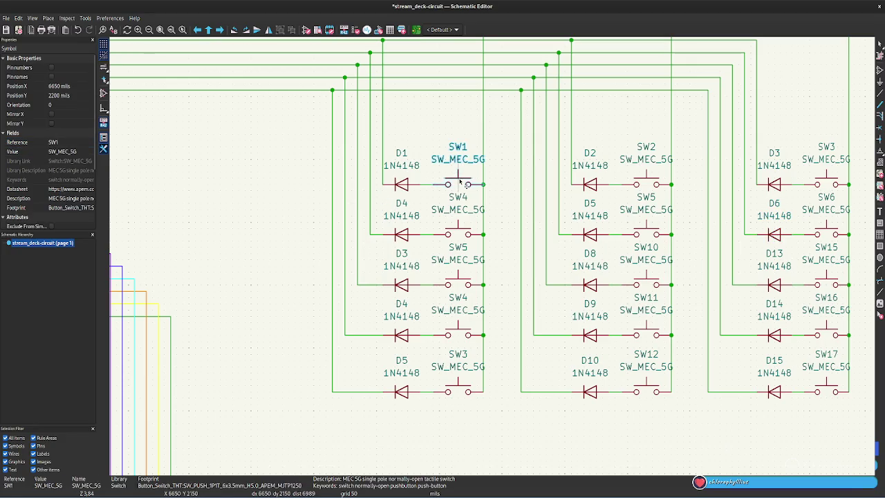
Renumber the left column's third-row switch and diode from SW5 and D3 to SW7 and D7.
click(458, 280)
click(69, 142)
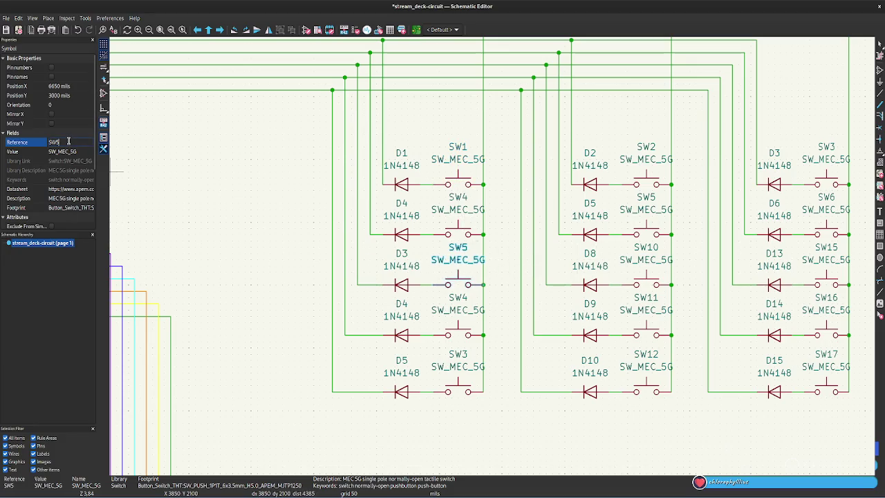
key(BackSpace)
text(7)
key(Tab)
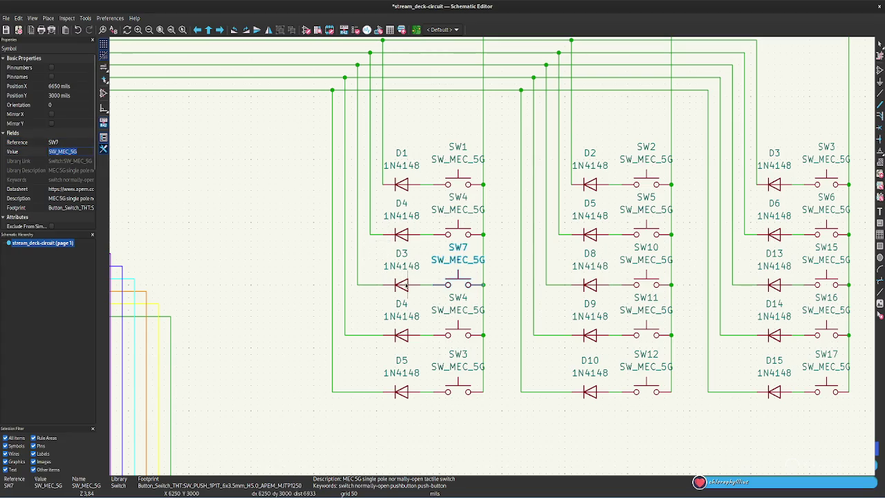
click(406, 286)
click(62, 141)
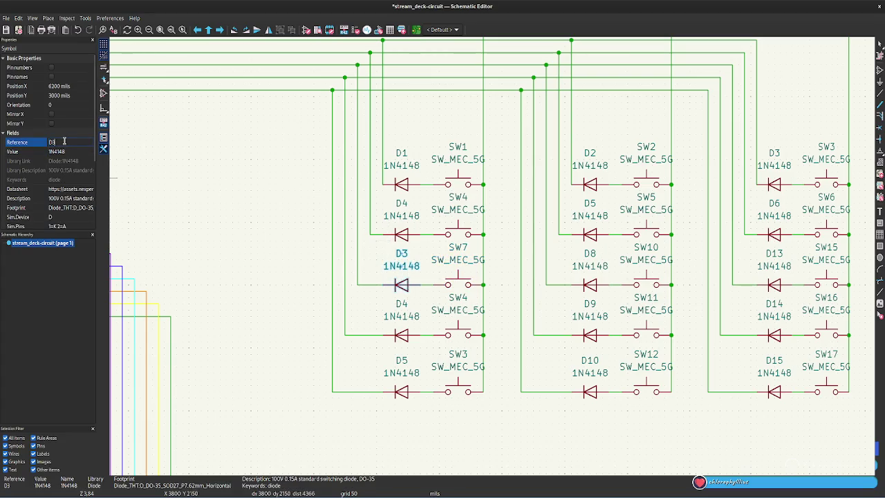
key(BackSpace)
text(7)
key(Tab)
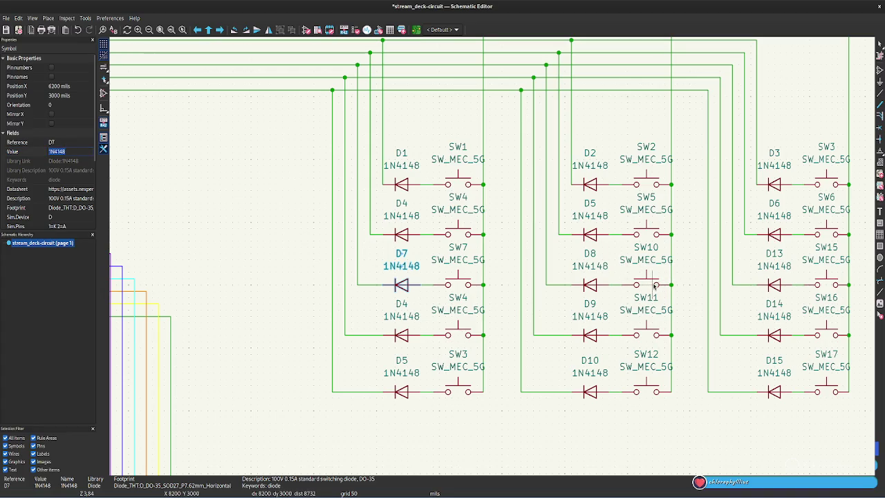
Rename the middle third-row switch SW10 to SW8, leaving its diode D8 unchanged.
click(655, 286)
click(74, 143)
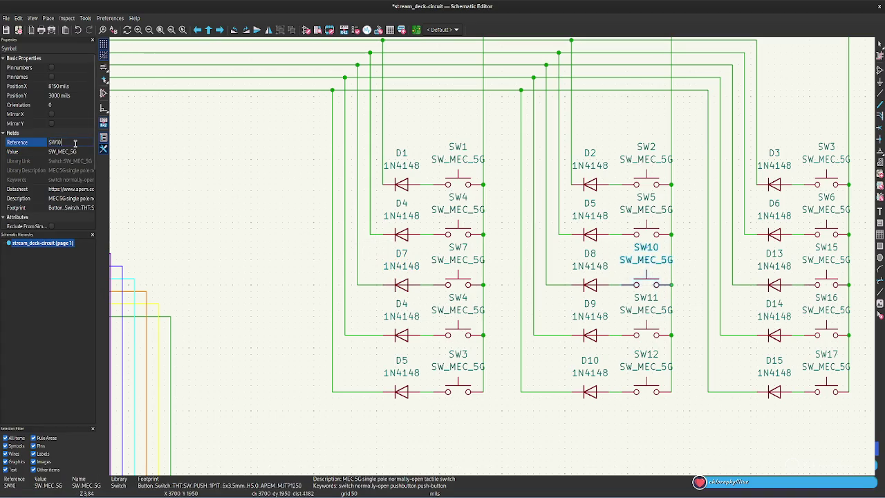
key(BackSpace)
text(8)
key(Tab)
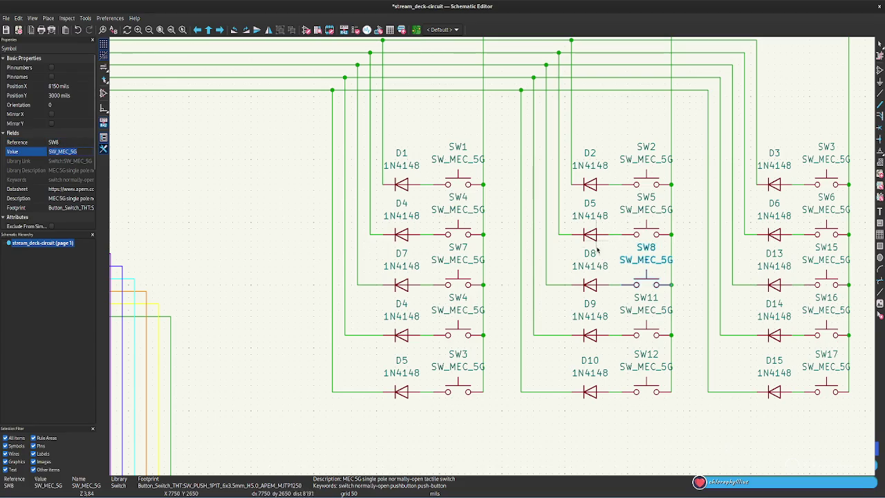
click(591, 284)
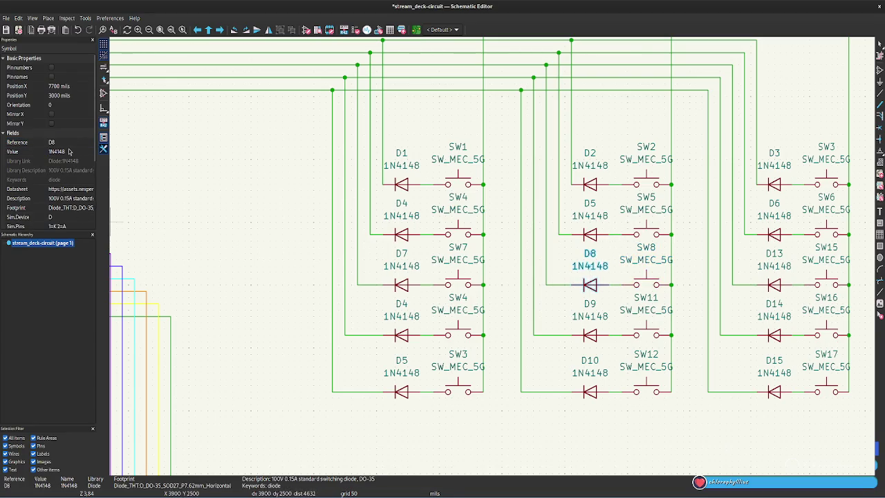
click(69, 146)
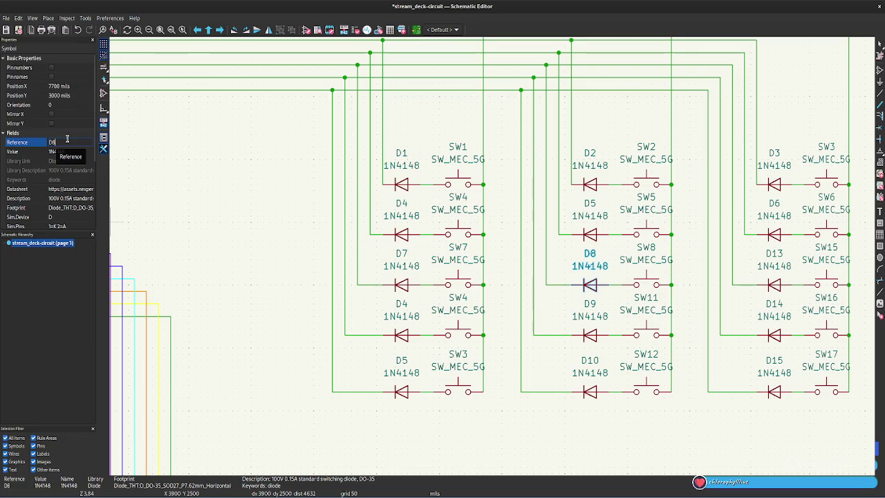
key(Tab)
Renumber the right third-row pair to SW9 and D9, then select the duplicate SW4 reference.
click(822, 287)
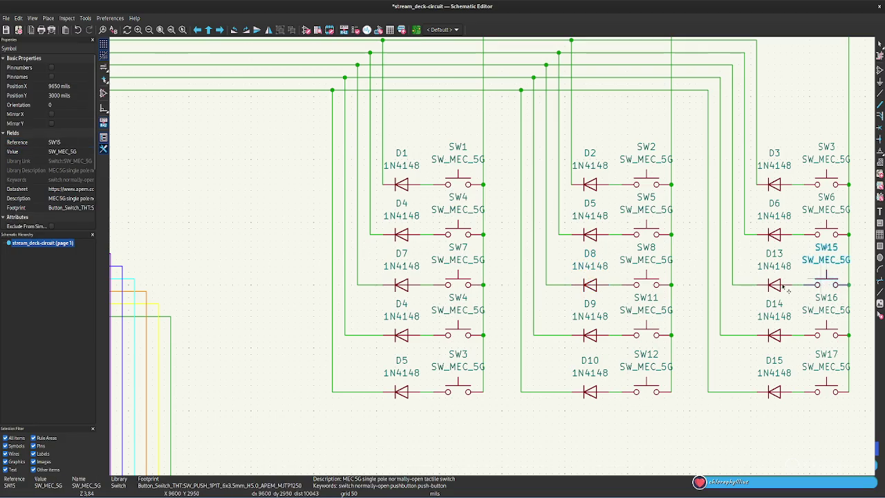
click(75, 142)
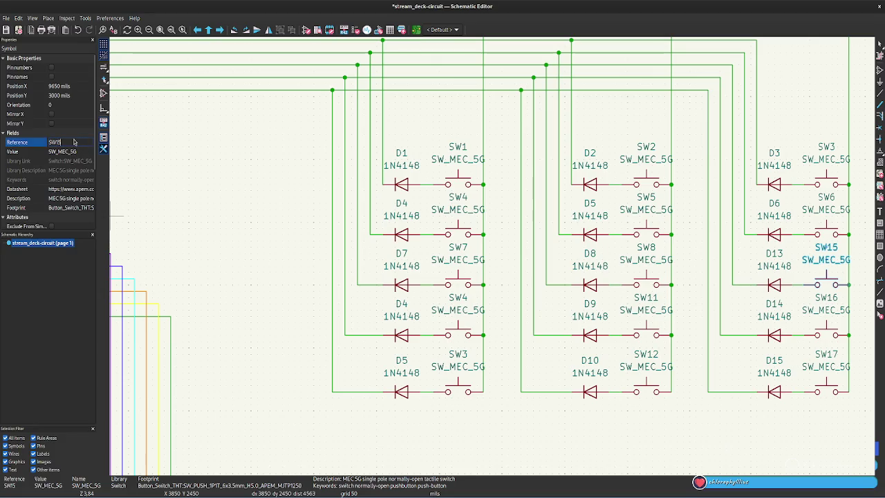
text(9)
key(Return)
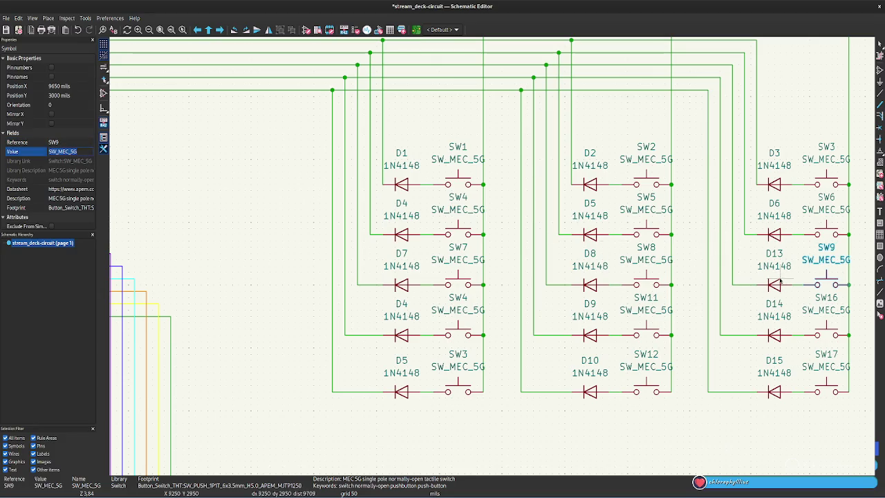
click(773, 282)
click(66, 142)
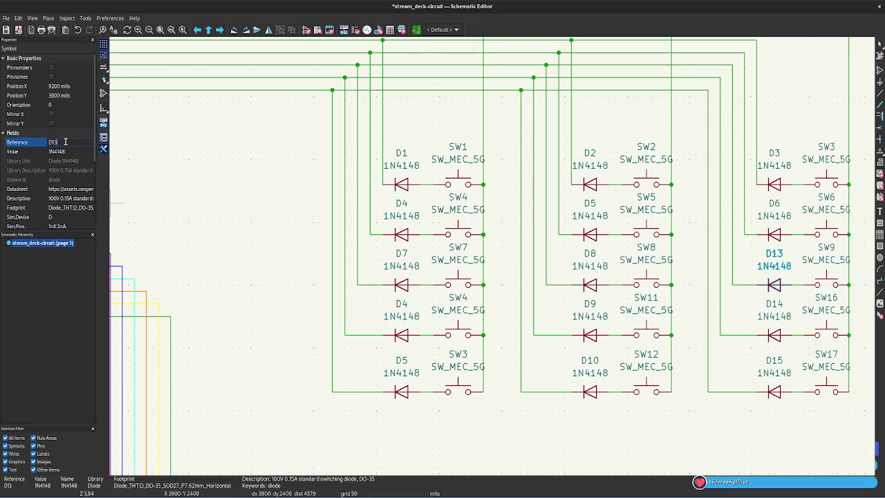
key(BackSpace)
key(BackSpace)
text(9)
key(Return)
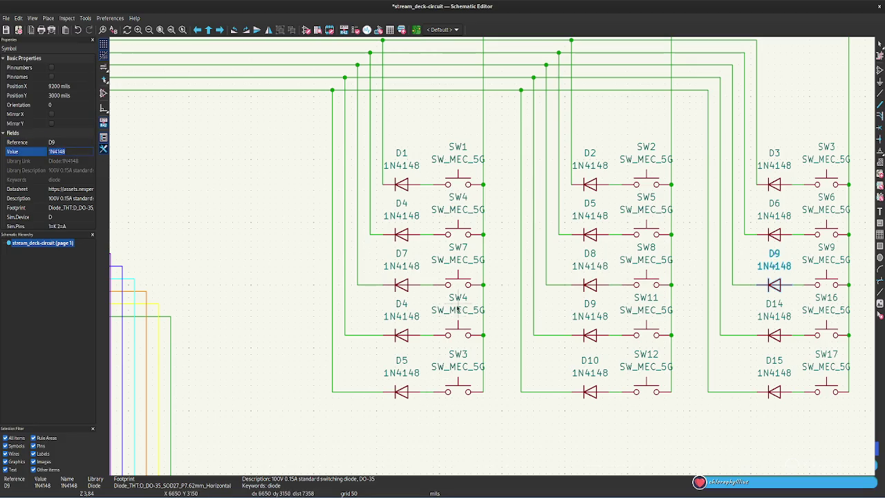
click(458, 332)
click(71, 141)
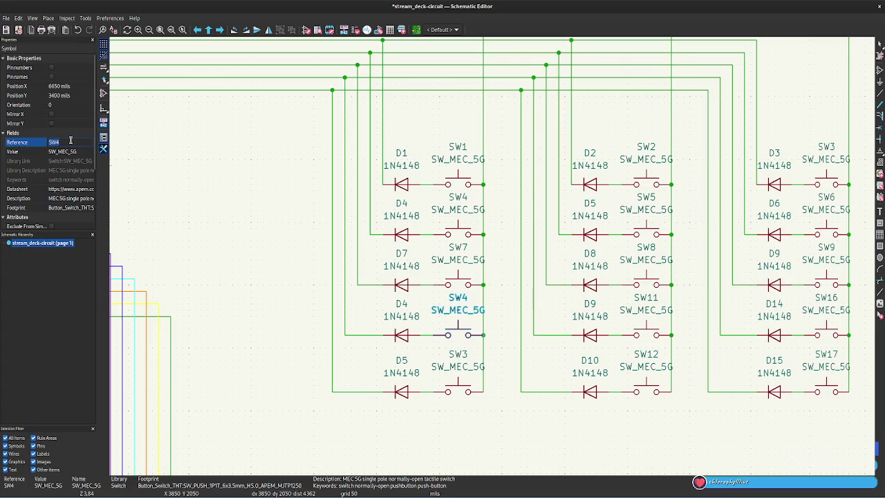
Set the left column's fourth-row switch to SW10 and its diode to D10.
text(0)
key(Return)
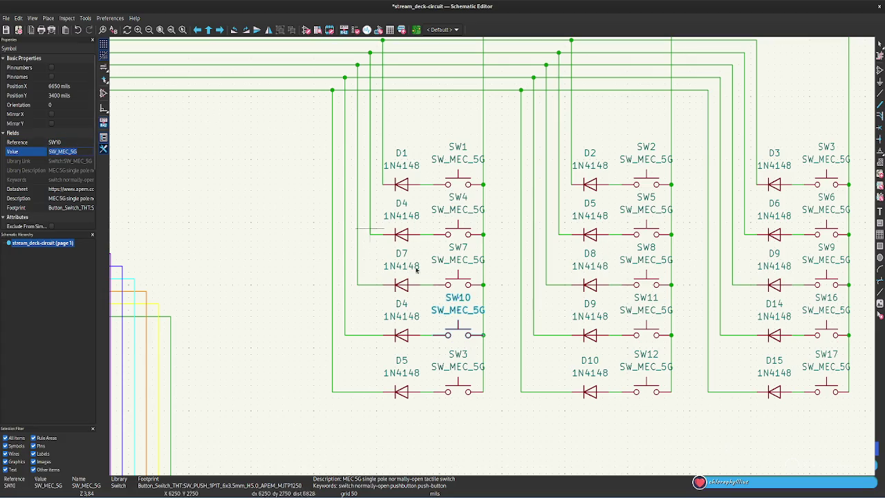
click(401, 335)
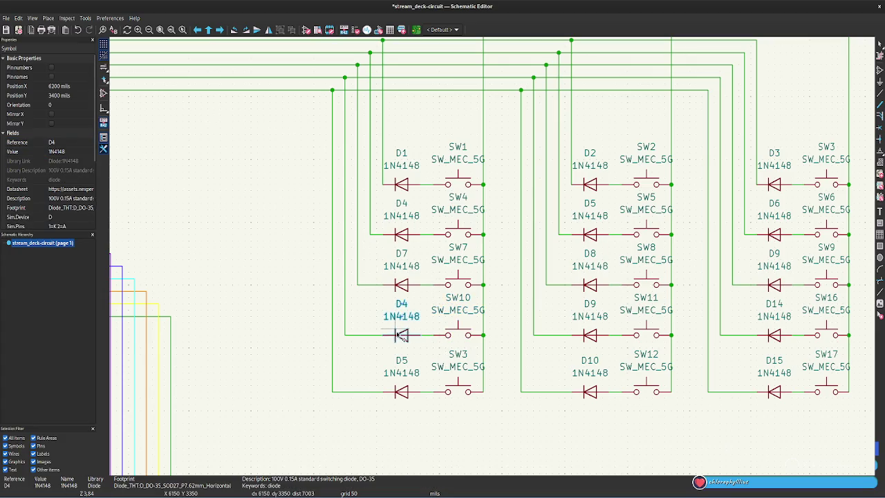
click(55, 142)
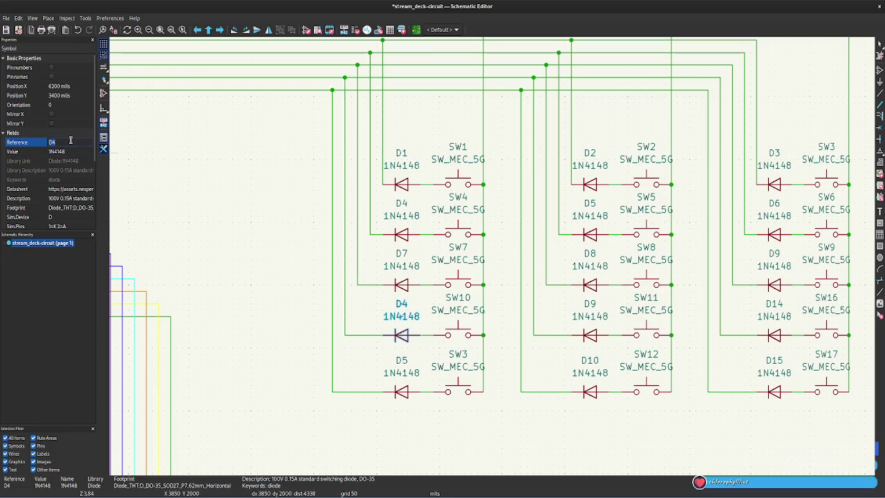
text(10)
key(Return)
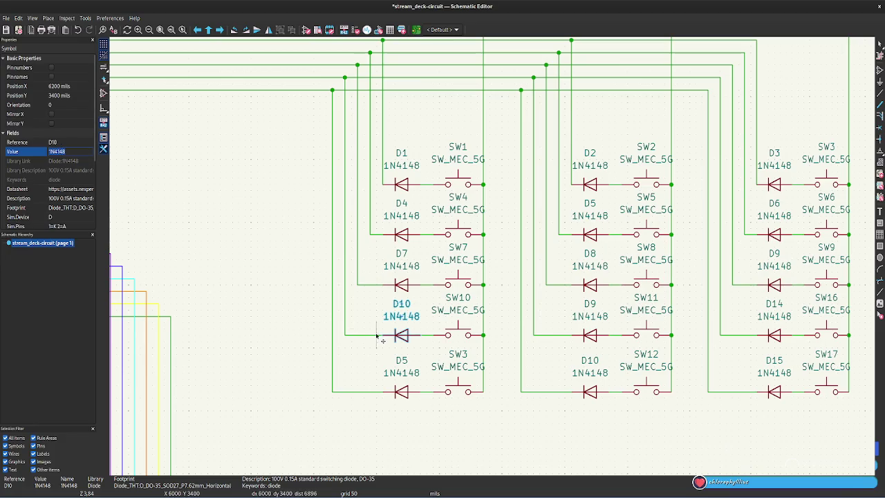
Relabel the fourth-row middle and right references as D11, D12 and SW12.
click(596, 305)
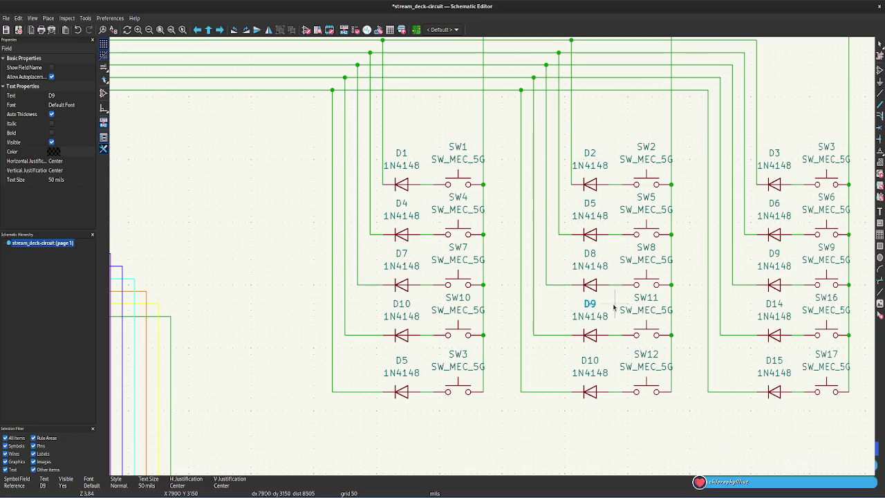
click(61, 95)
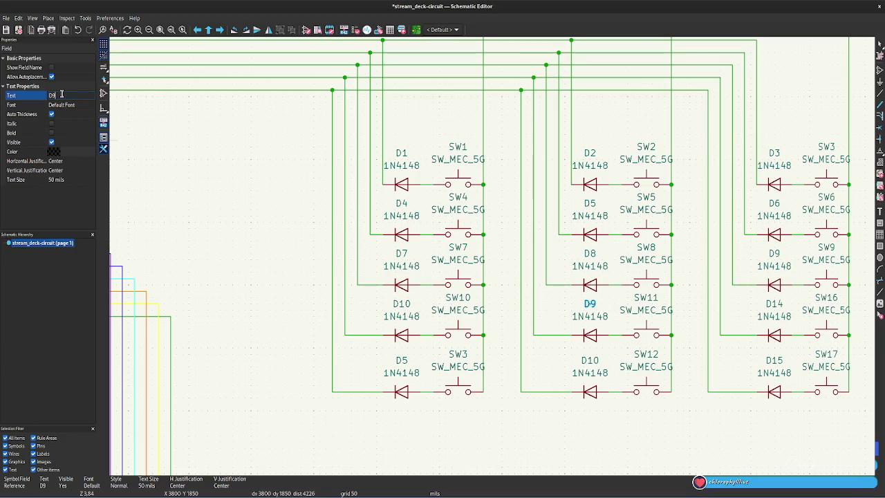
text(11)
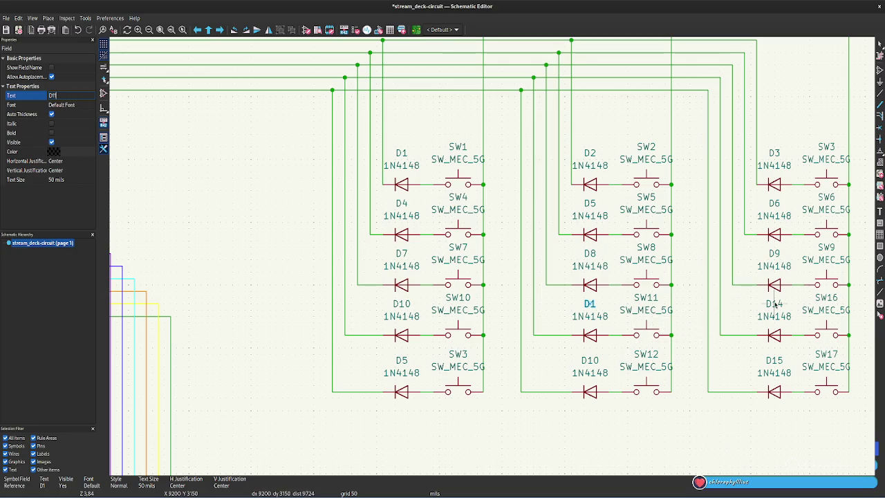
click(783, 308)
click(61, 94)
text(D)
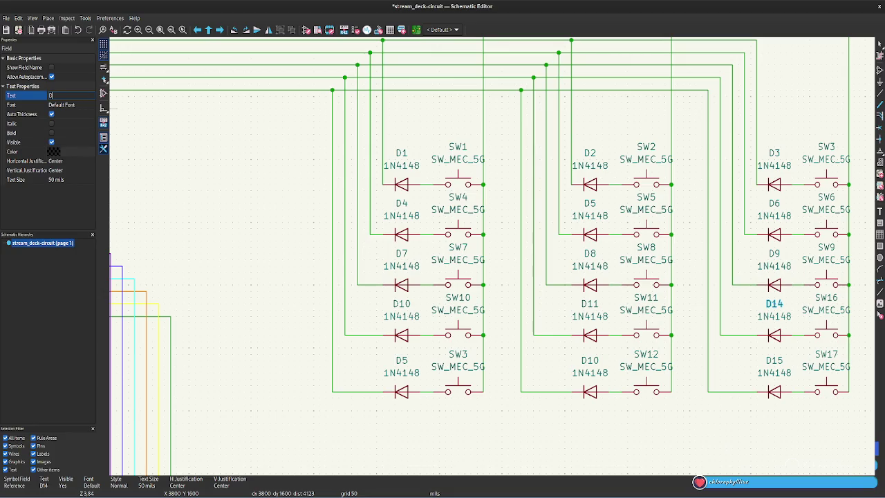
key(Return)
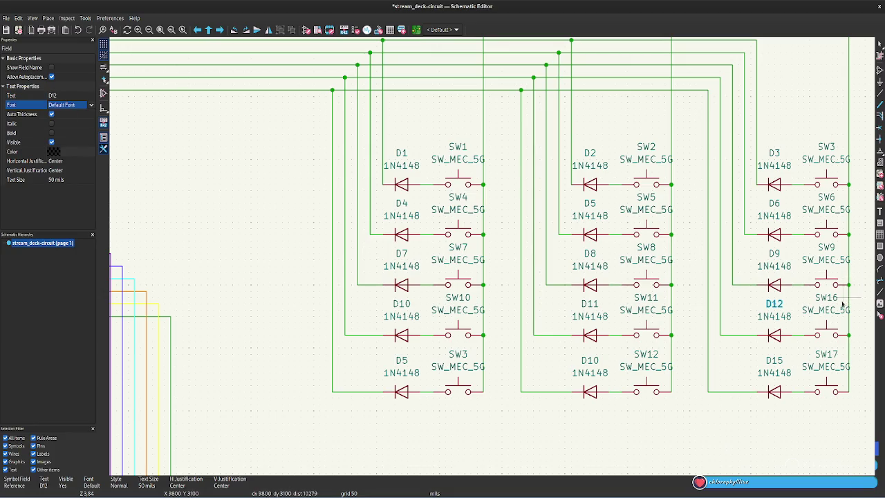
click(830, 297)
click(72, 97)
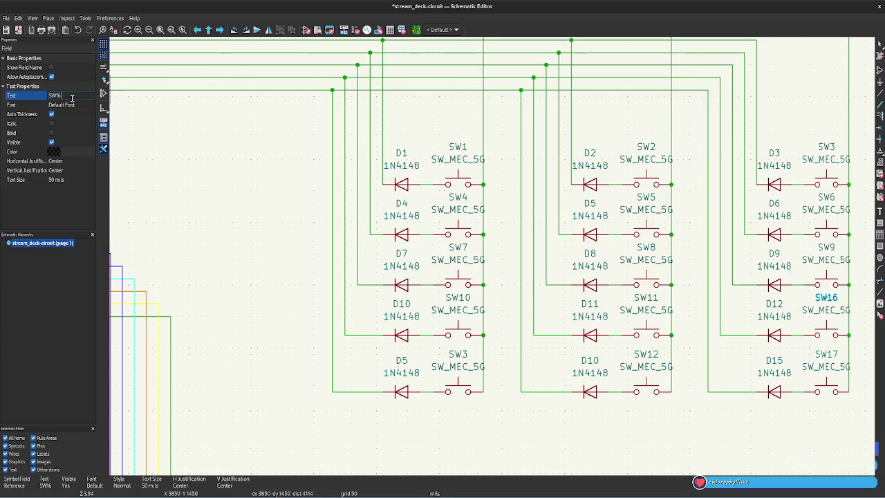
text(2)
key(Return)
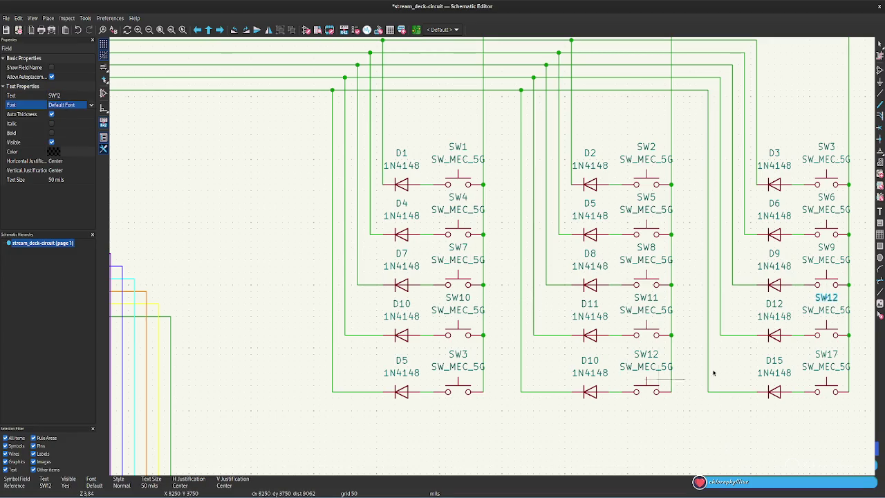
Renumber the bottom-row references to SW13, D13 and SW14.
click(458, 354)
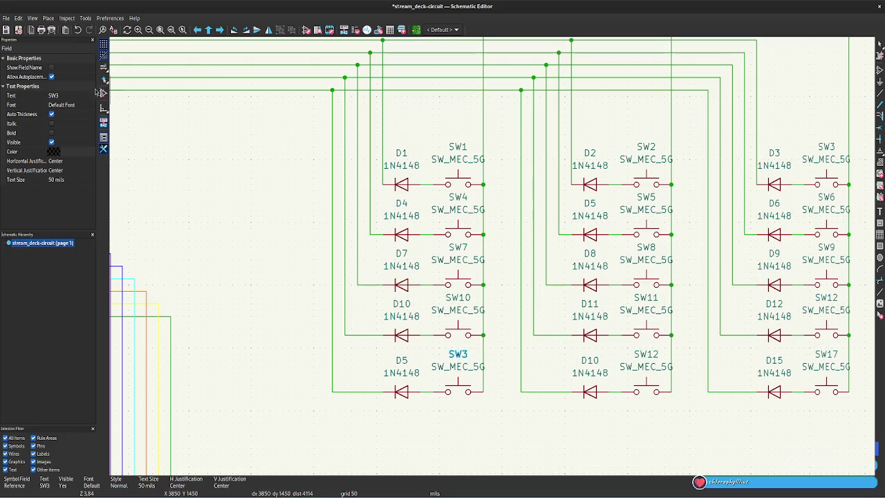
click(69, 95)
text(13)
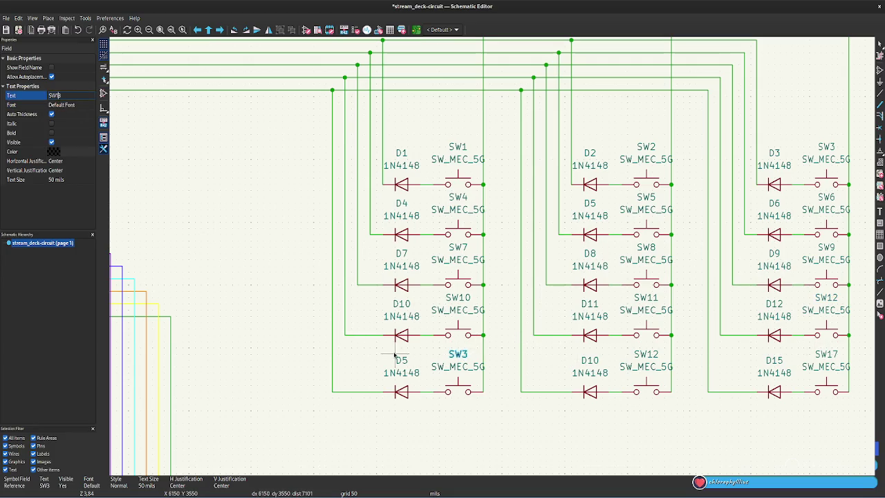
key(Return)
click(401, 359)
key(Escape)
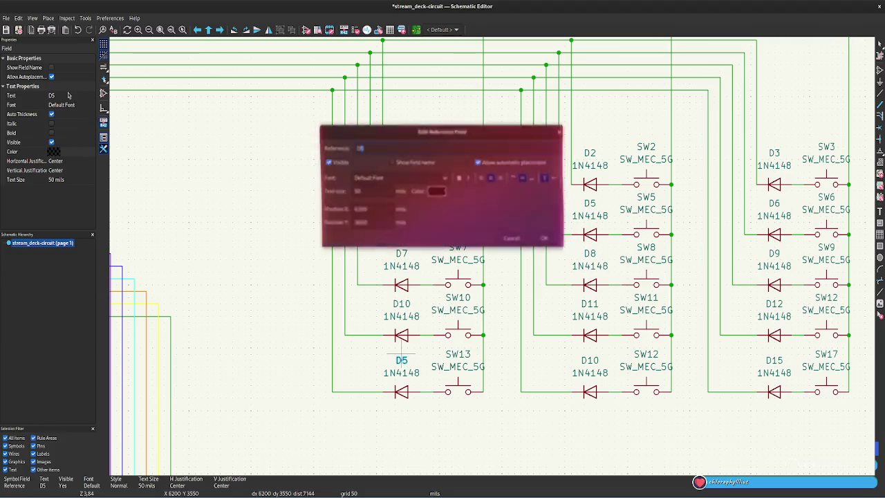
click(68, 96)
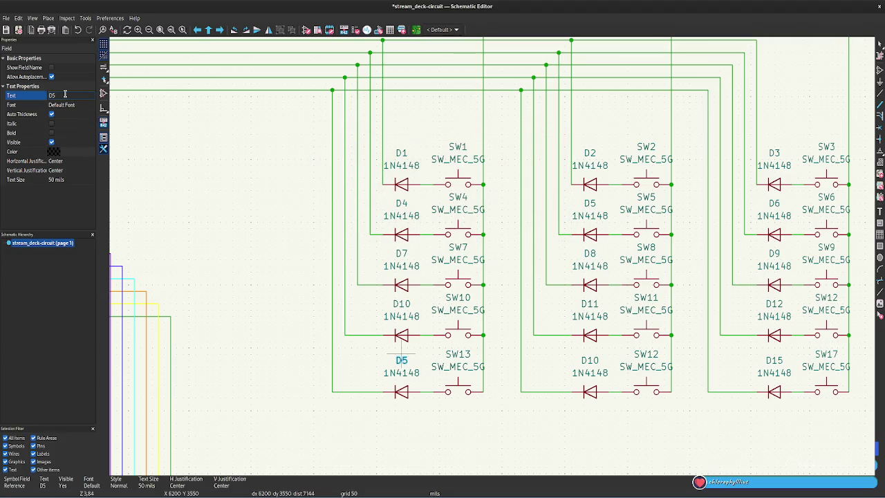
text(13)
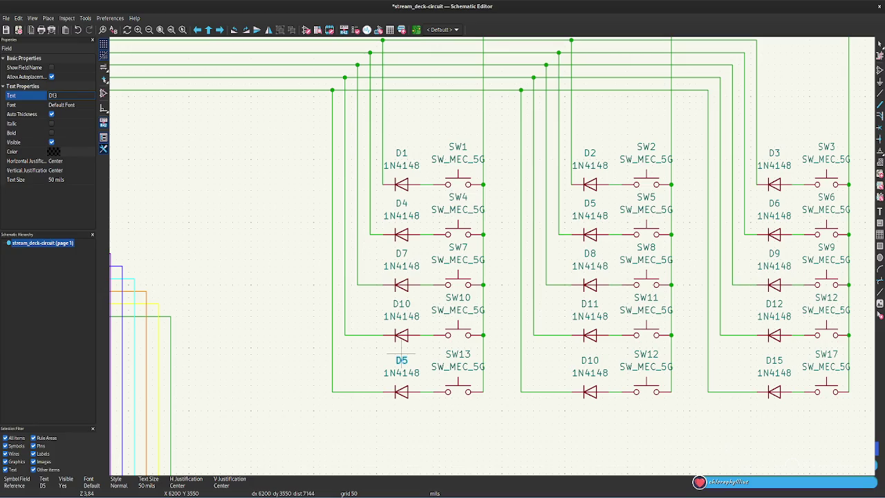
key(Return)
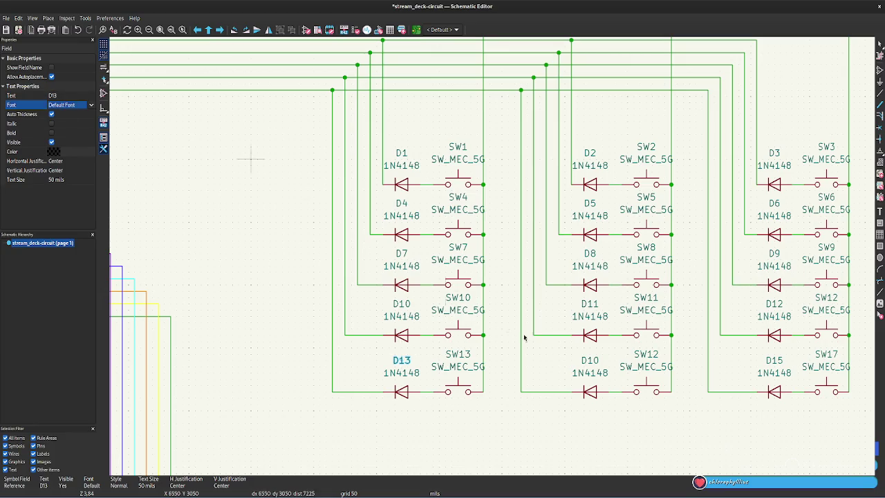
click(646, 355)
click(66, 96)
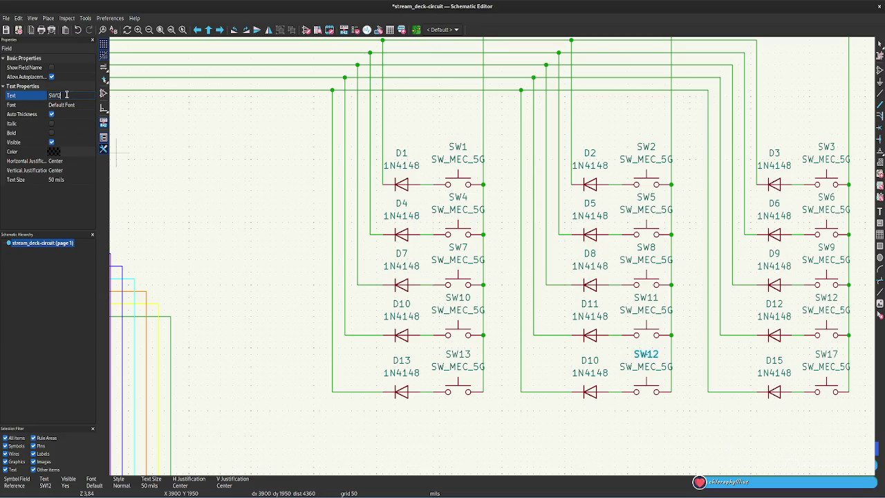
key(BackSpace)
text(4)
key(Return)
Relabel D10 to D14, SW17 to SW15 and D7 to D2, then undo these changes.
click(589, 360)
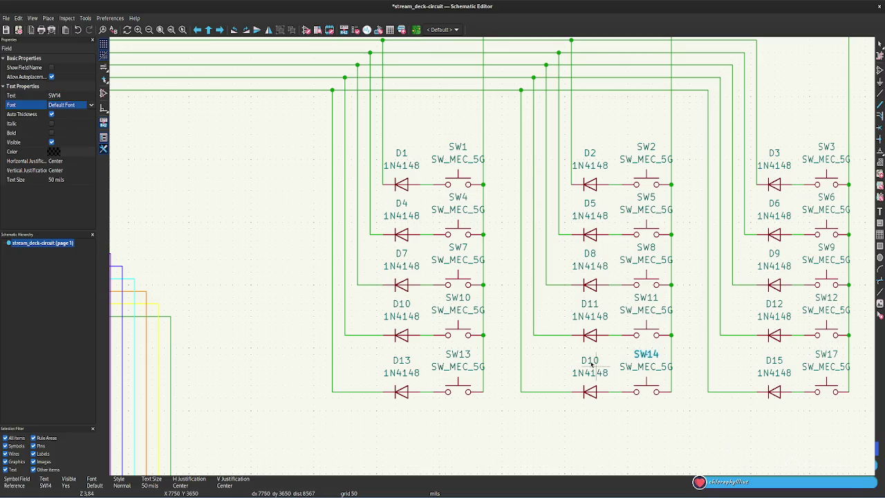
click(64, 94)
text(D)
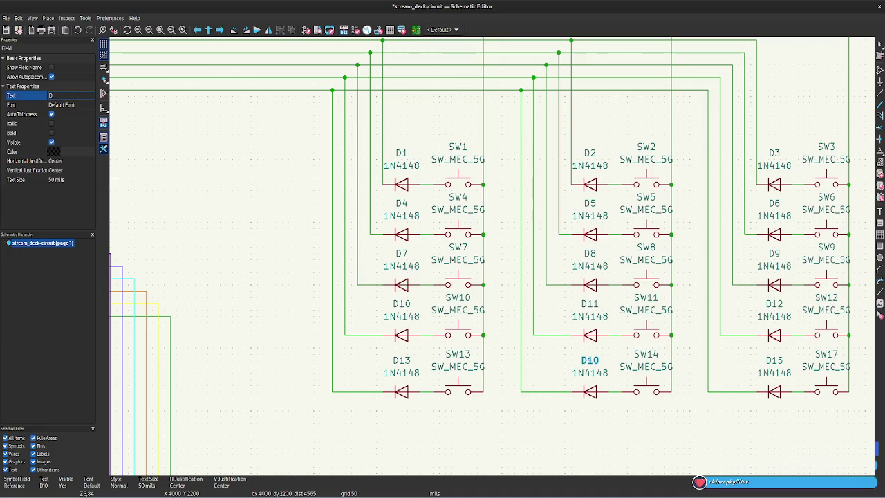
key(Return)
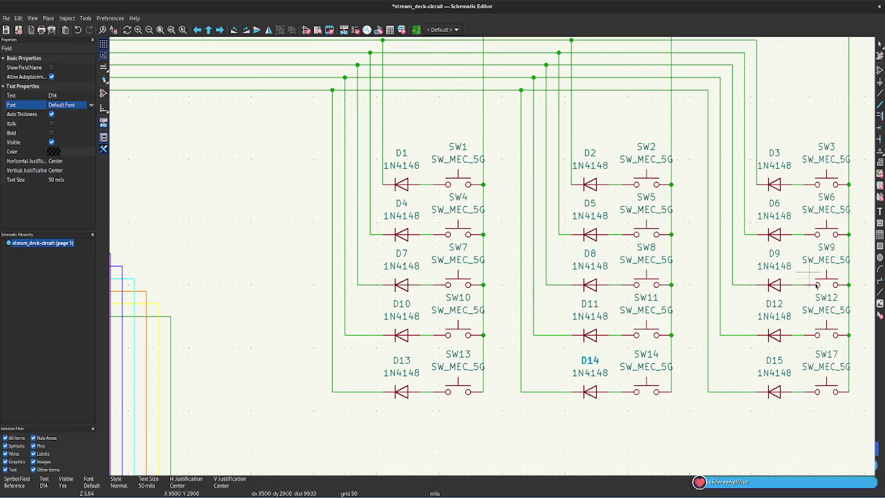
click(826, 354)
click(66, 94)
text(SW15)
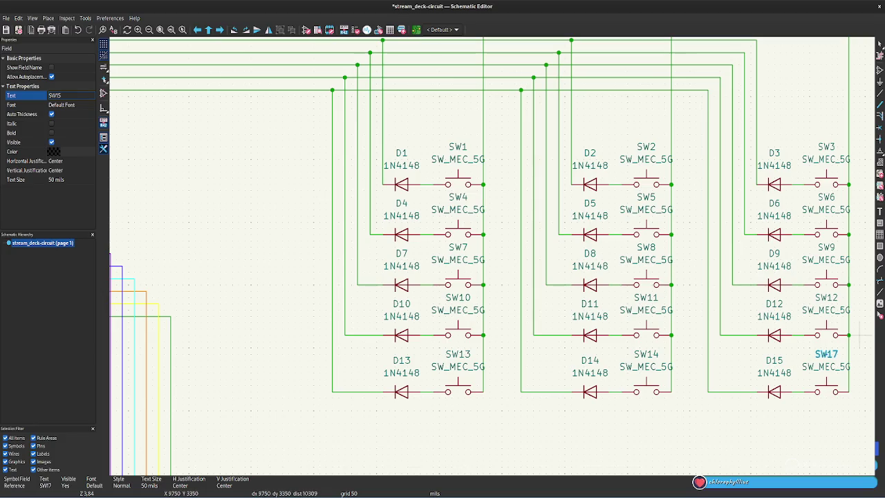
click(774, 360)
click(402, 202)
click(68, 96)
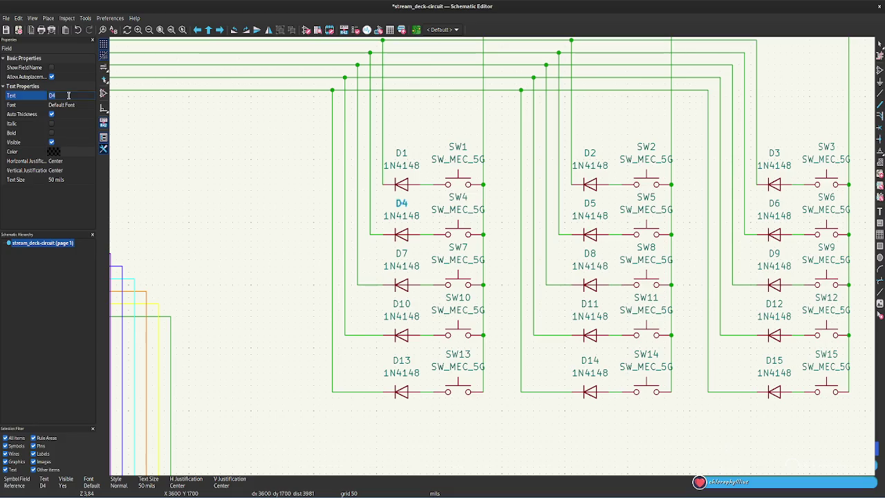
click(401, 253)
click(68, 95)
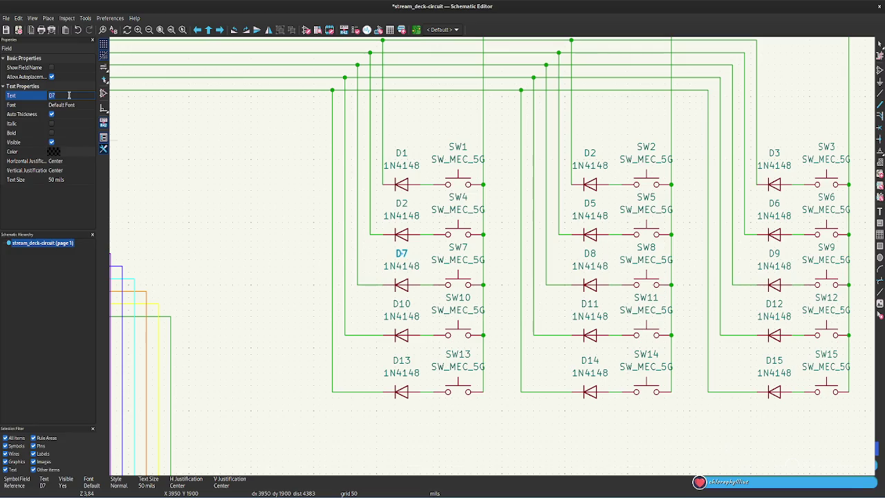
key(Tab)
key(ctrl+z)
key(ctrl+z)
key(ctrl+z)
key(ctrl+z)
key(ctrl+z)
key(ctrl+z)
key(ctrl+z)
key(ctrl+z)
key(ctrl+z)
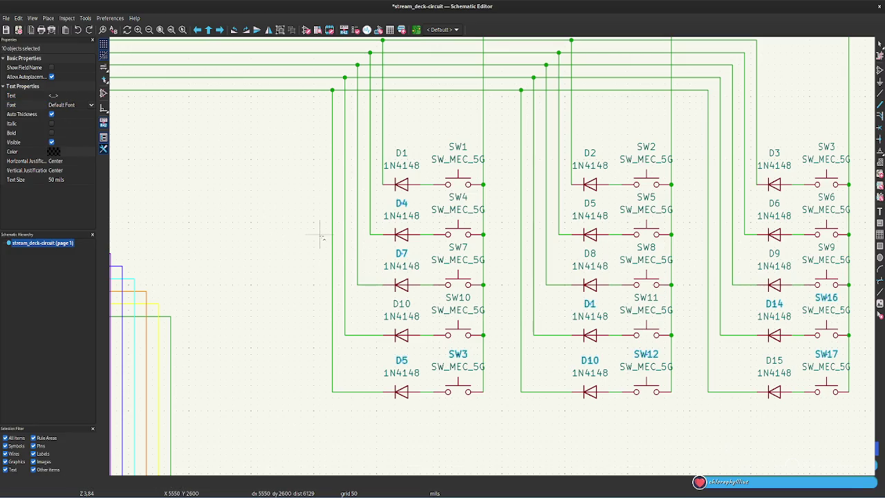
key(ctrl+z)
key(ctrl+z)
key(ctrl+z)
key(ctrl+z)
key(ctrl+z)
key(ctrl+z)
key(ctrl+z)
key(ctrl+z)
key(ctrl+z)
key(ctrl+z)
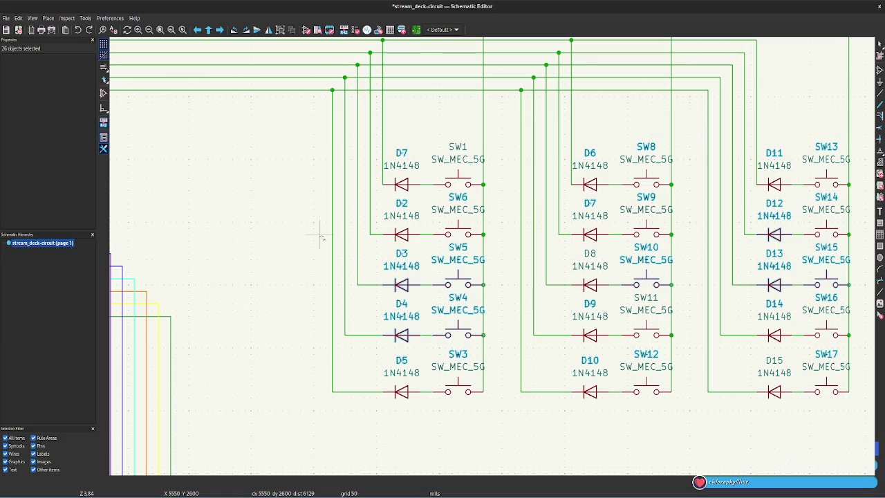
Select the SW7 switch atop the left column and start editing its reference.
click(320, 237)
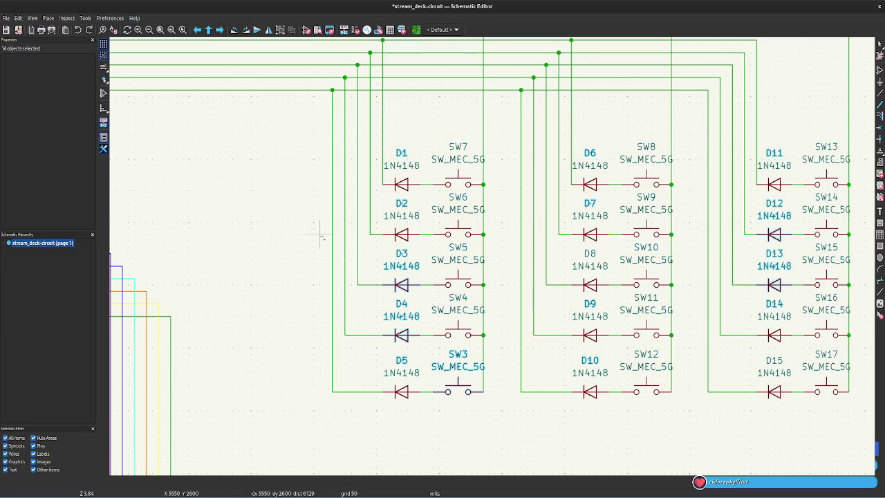
click(458, 147)
click(70, 95)
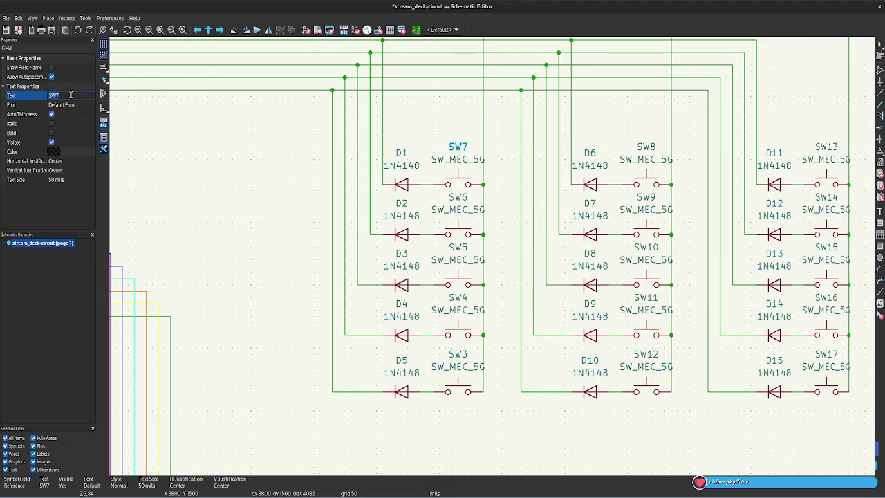
Number the left column's switches SW2, SW3, SW4 and SW5 from top to bottom.
click(457, 198)
click(66, 95)
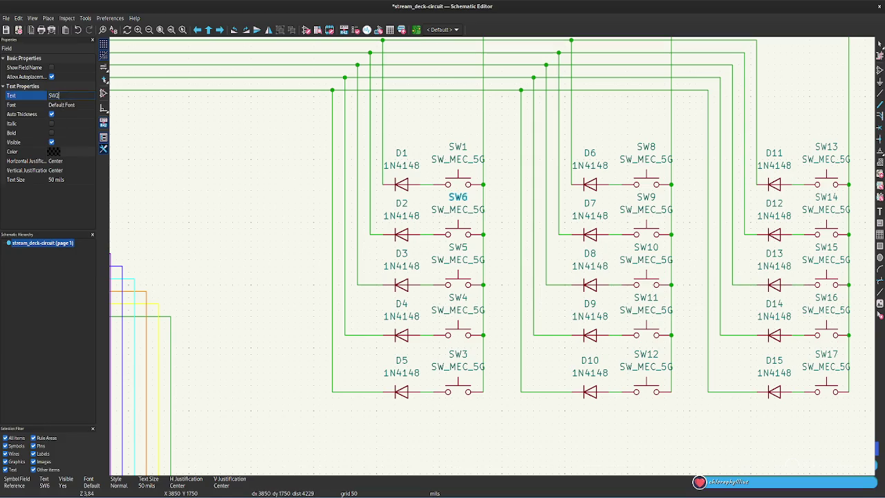
key(Return)
click(458, 247)
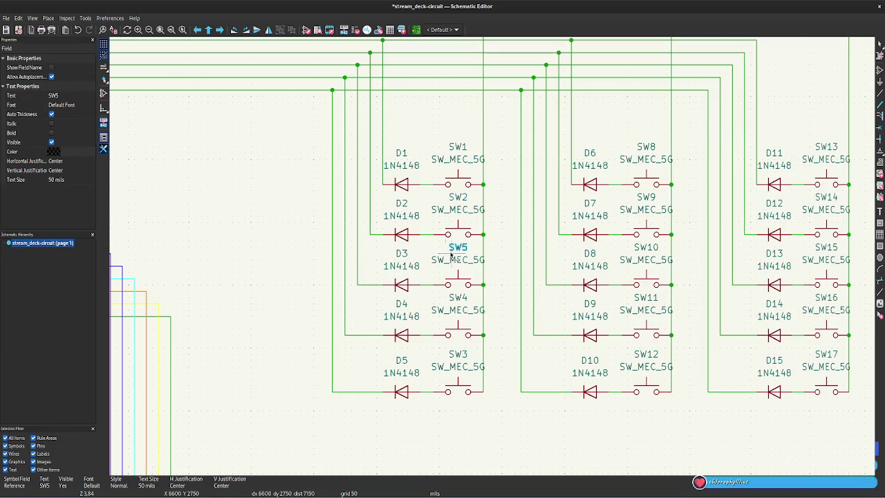
click(67, 95)
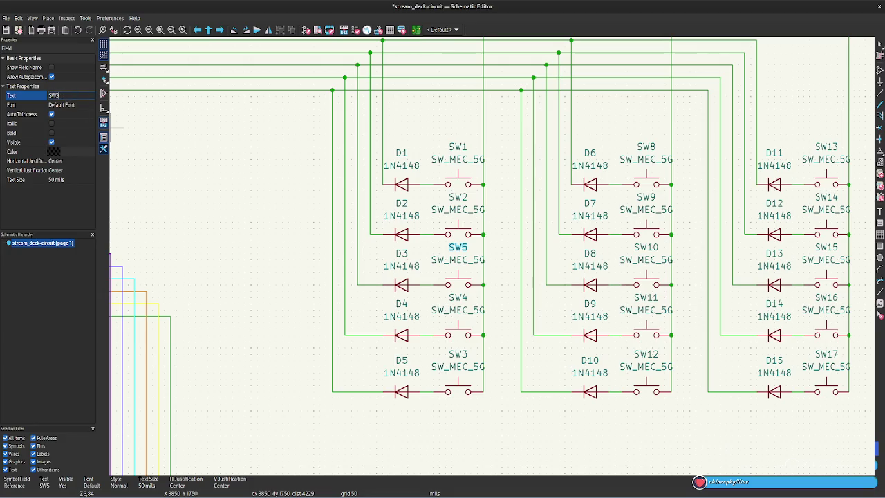
key(Return)
click(458, 298)
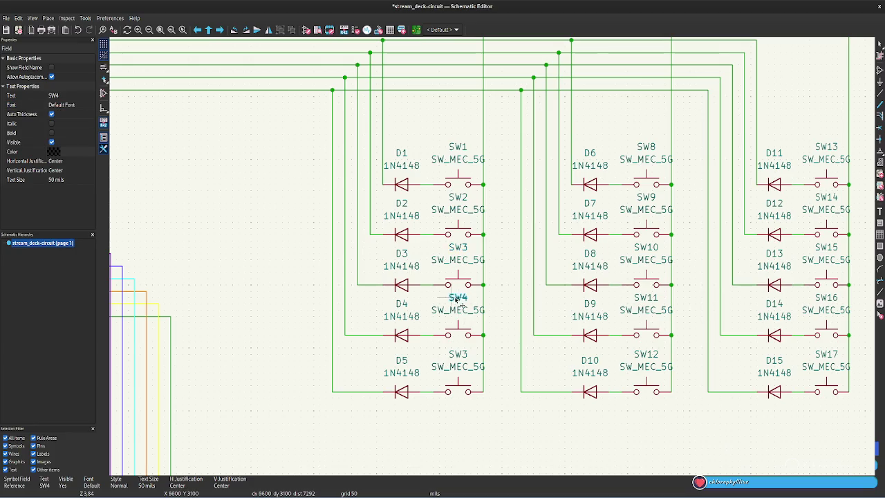
click(76, 95)
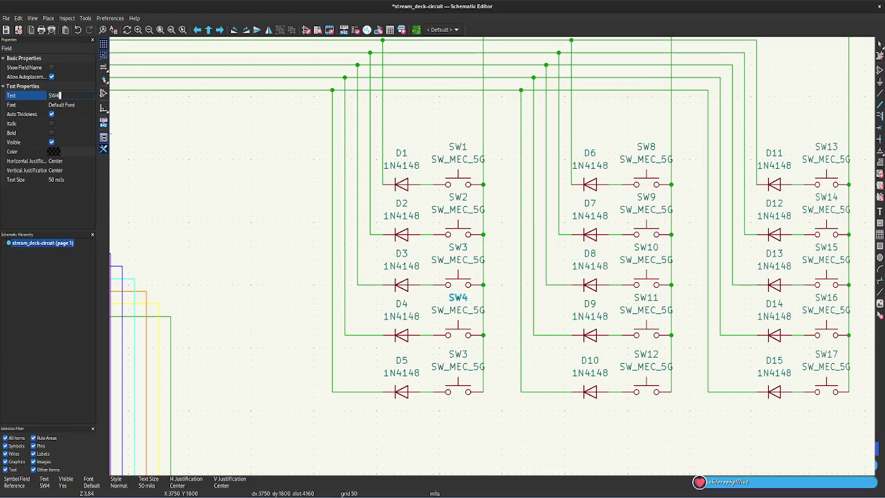
key(Return)
click(458, 354)
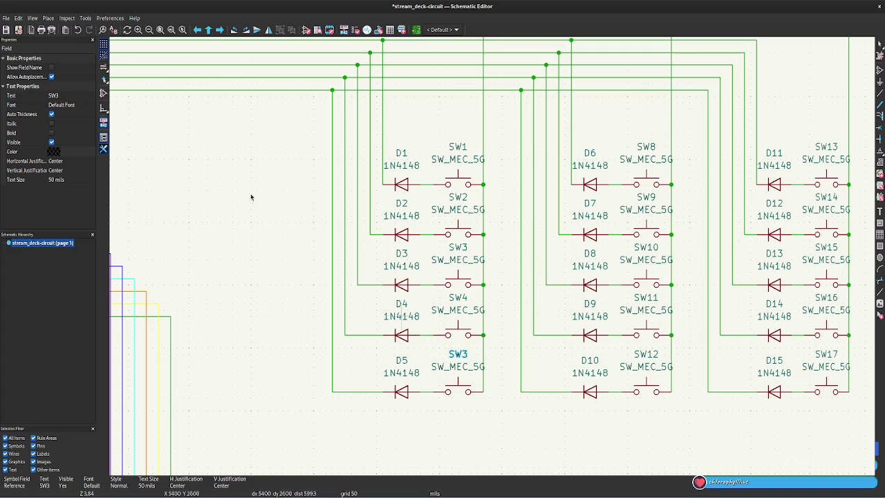
click(69, 96)
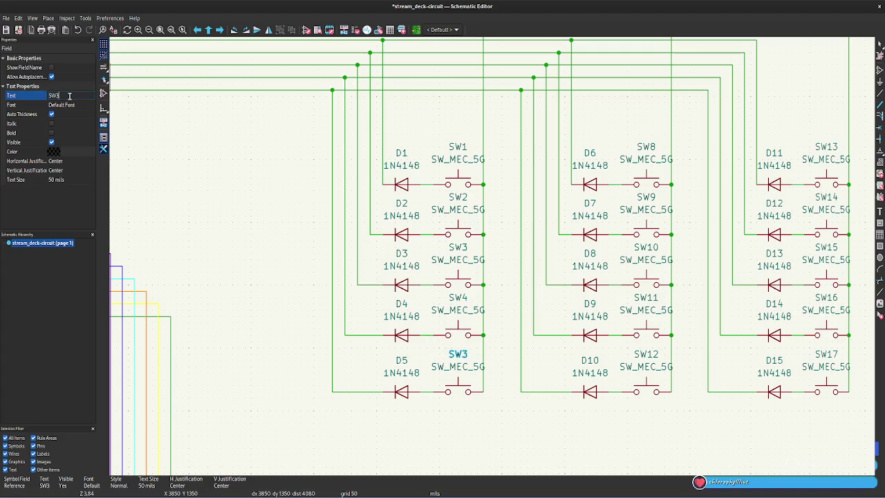
text(5)
key(Return)
Renumber the middle column's top three switches SW8, SW9, SW10 to SW6, SW7, SW8.
click(646, 146)
click(66, 96)
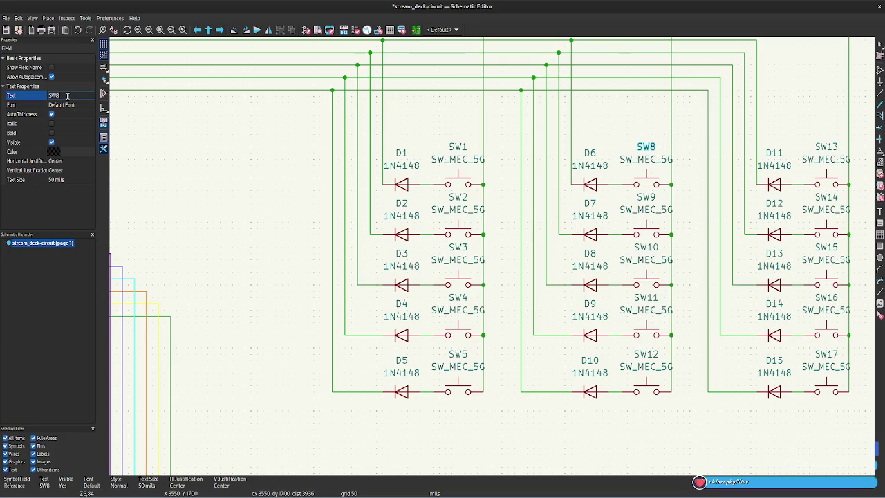
text(6)
key(Return)
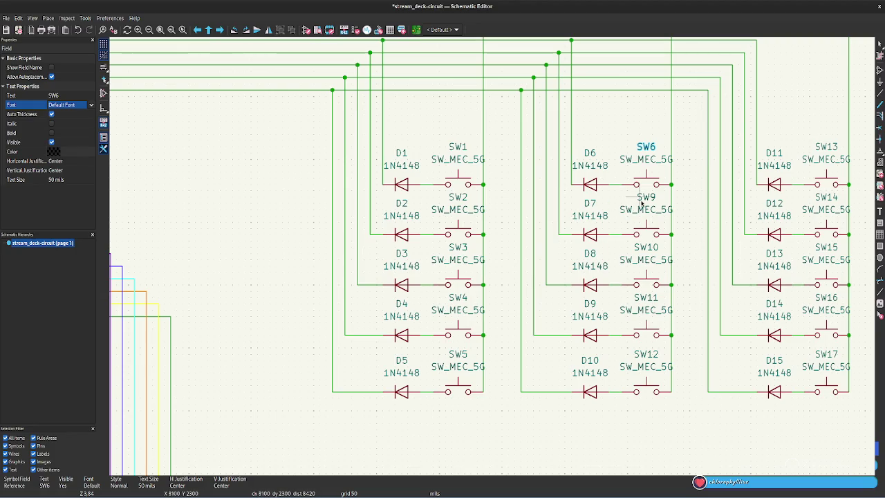
click(646, 197)
click(76, 95)
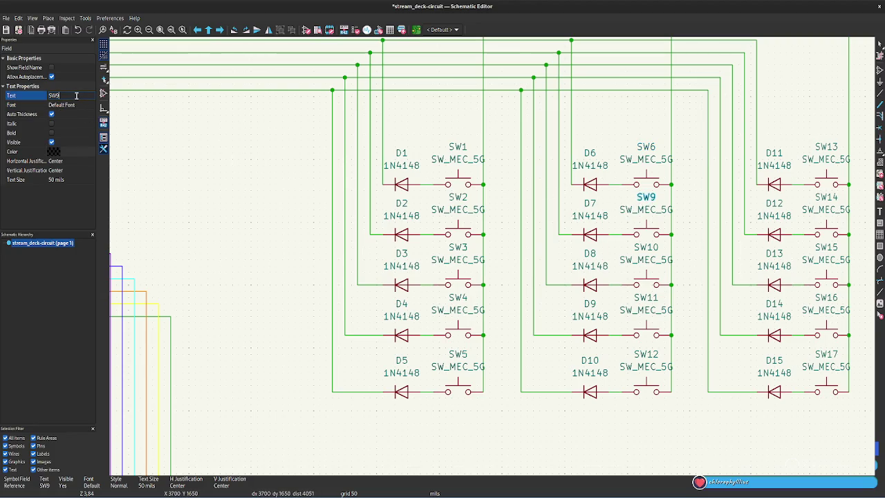
key(BackSpace)
text(7)
key(Return)
click(646, 247)
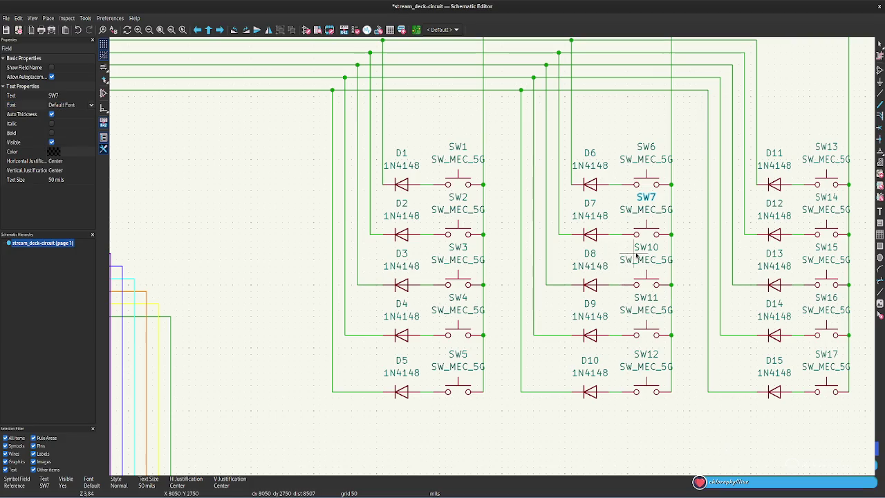
click(70, 94)
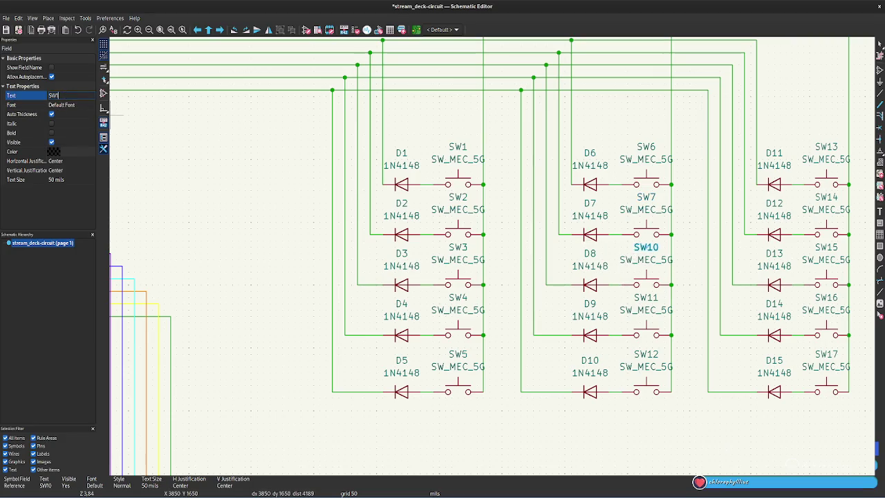
key(BackSpace)
text(8)
key(Return)
Renumber the middle column's last two switches to SW9 and SW10.
click(646, 298)
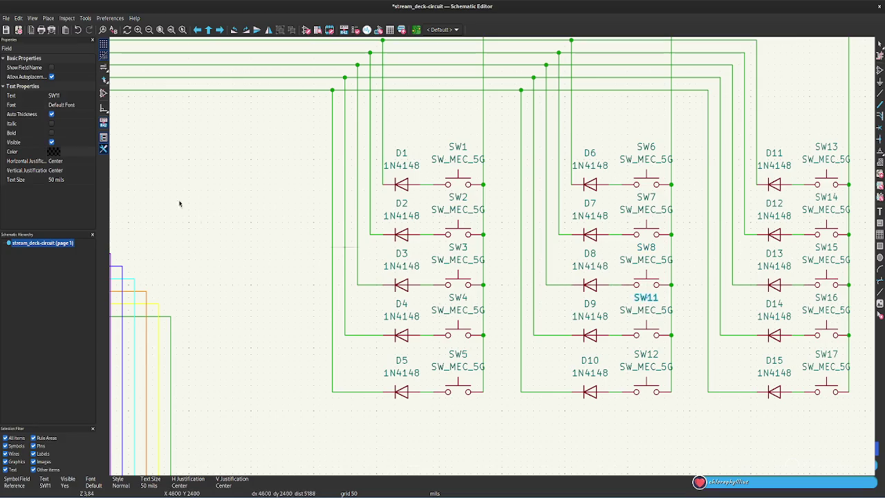
click(71, 95)
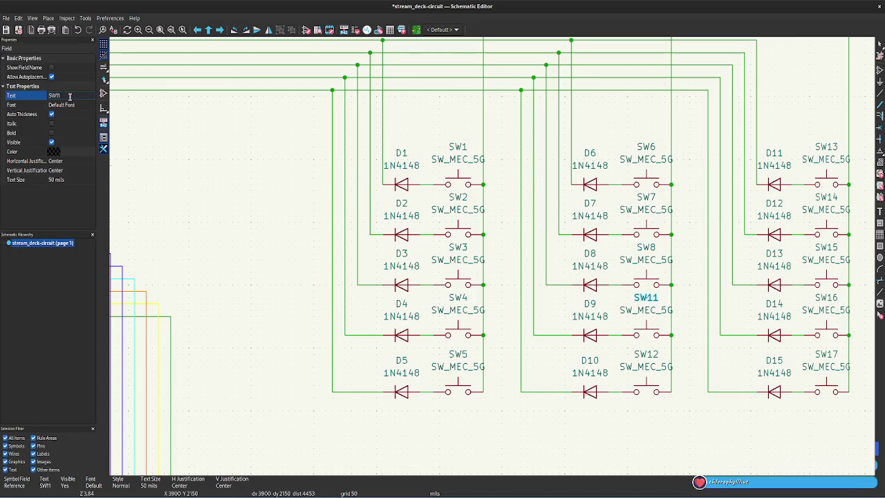
text(9)
key(Return)
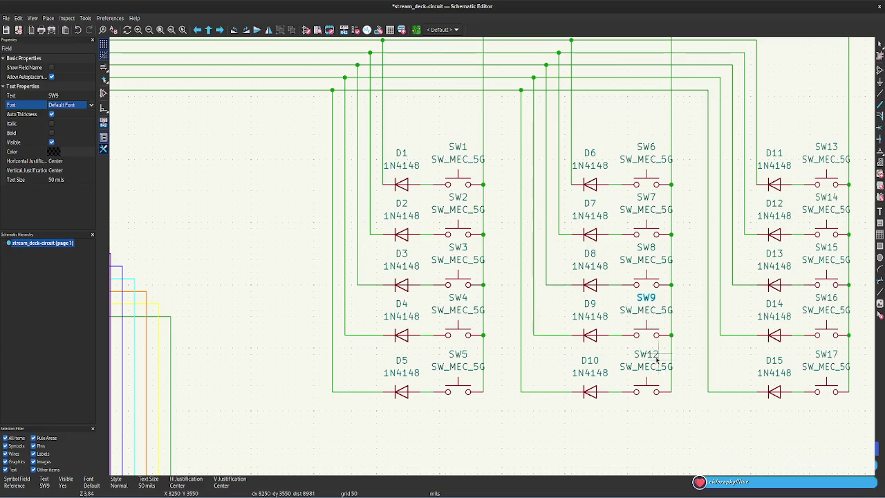
click(646, 354)
click(73, 96)
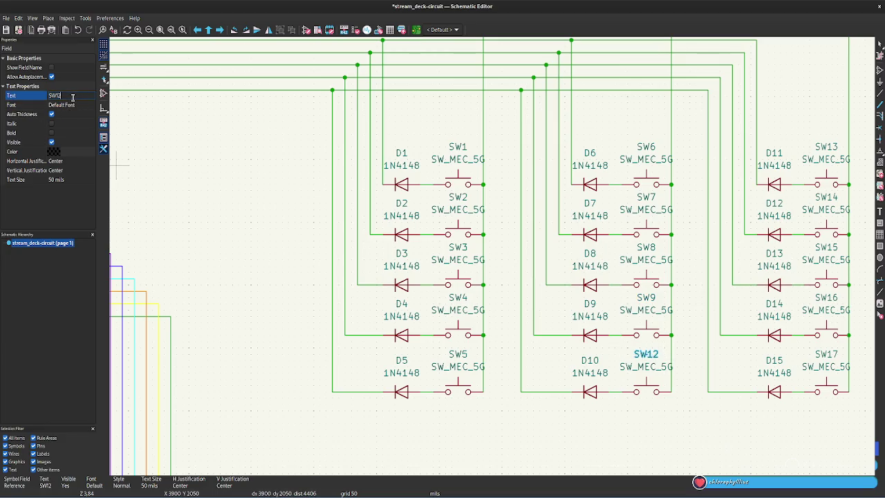
text(0)
key(Return)
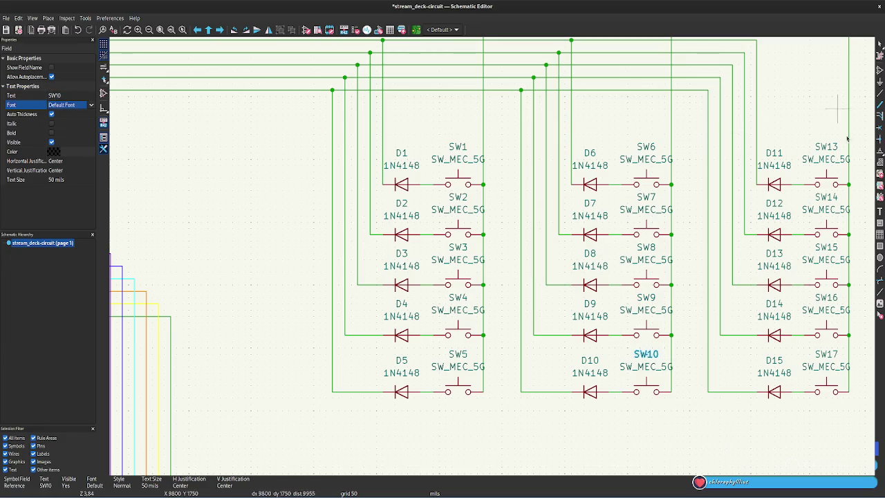
Renumber the right column's top switches SW13, SW14, SW15 to SW11, SW12, SW13.
click(826, 147)
click(70, 96)
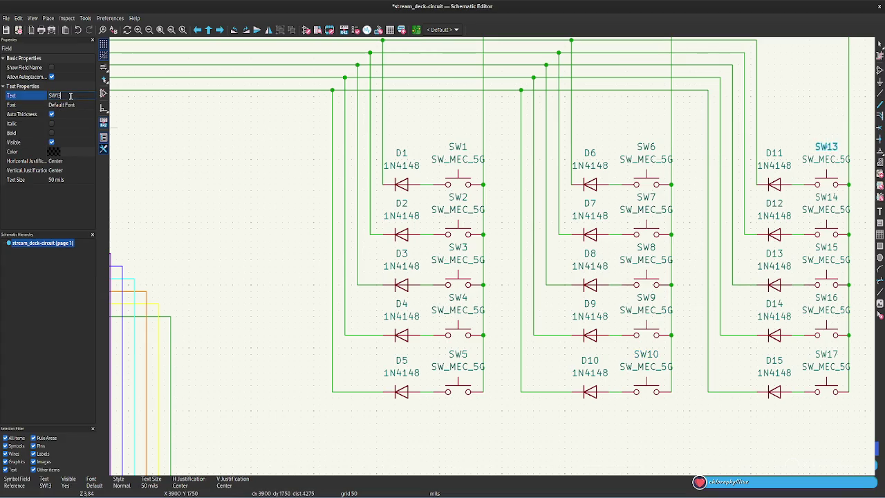
text(1)
key(Return)
click(826, 197)
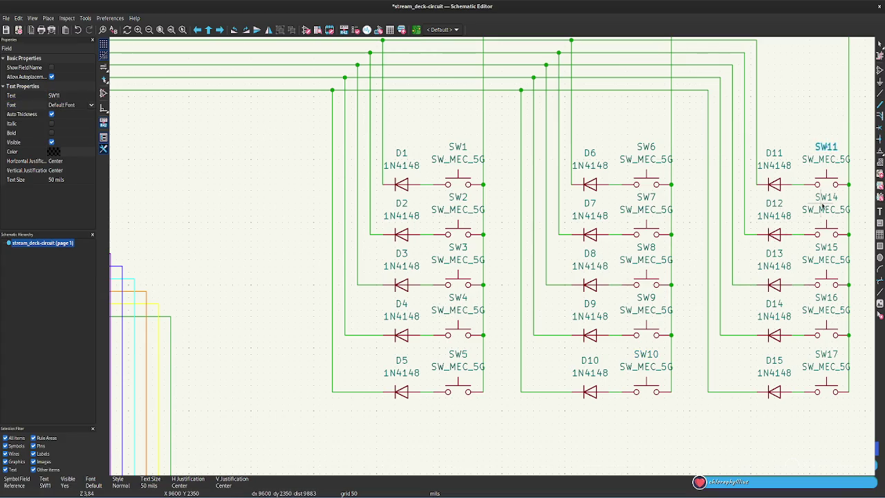
click(74, 97)
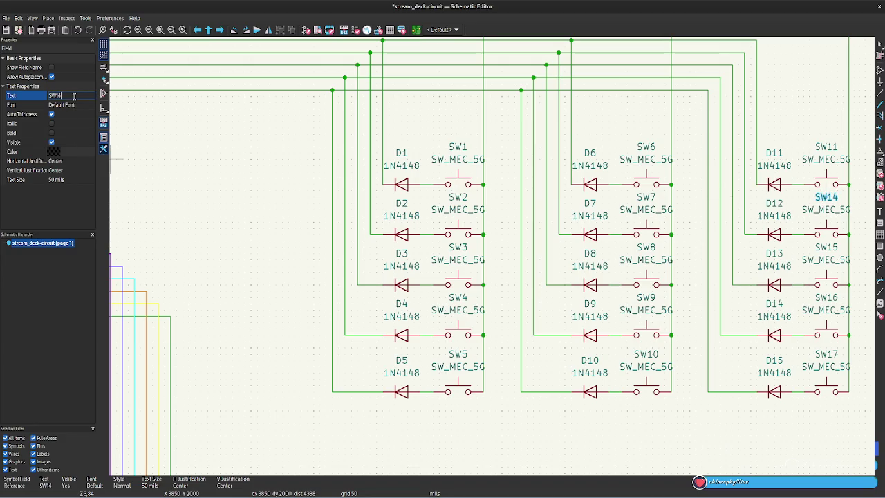
text(2)
key(Return)
click(823, 249)
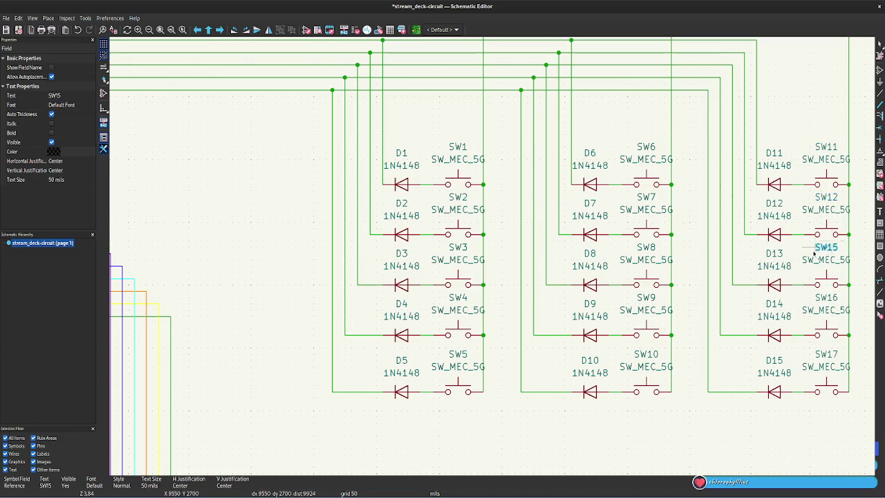
click(71, 94)
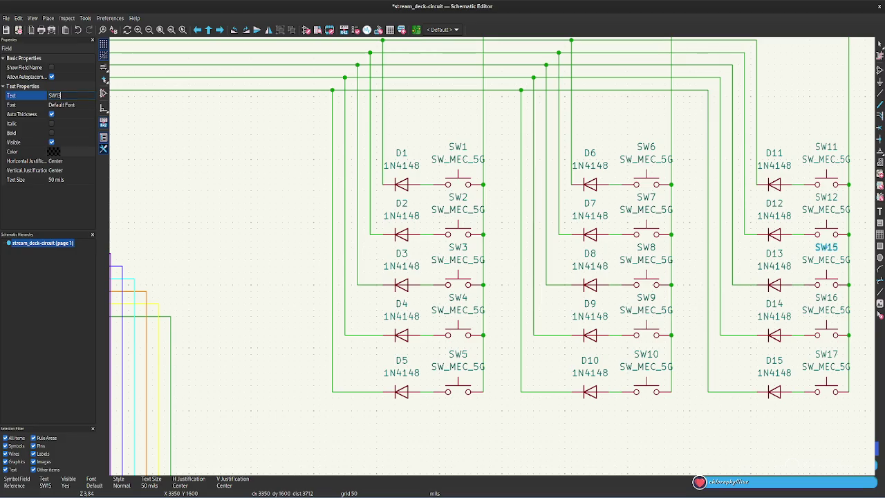
text(3)
key(Return)
Renumber SW16 and SW17 to SW14 and SW15, then switch over to the PCB editor.
click(826, 297)
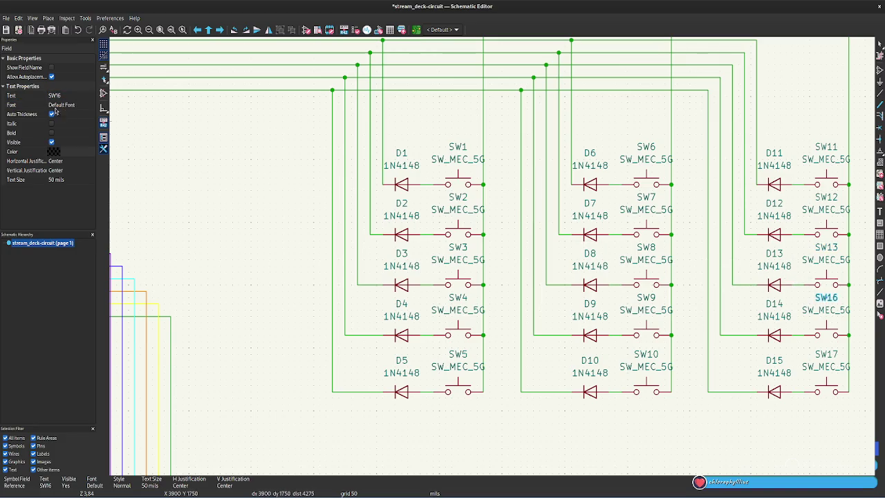
click(72, 94)
key(BackSpace)
text(4)
key(Return)
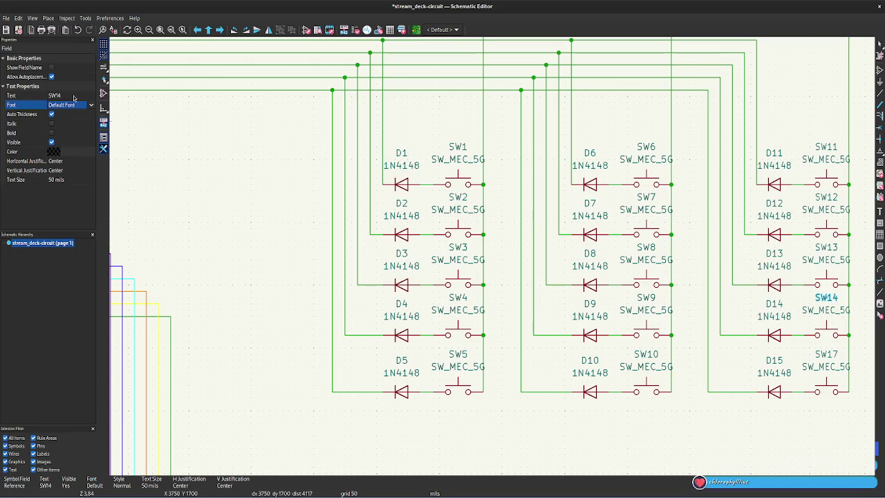
click(830, 355)
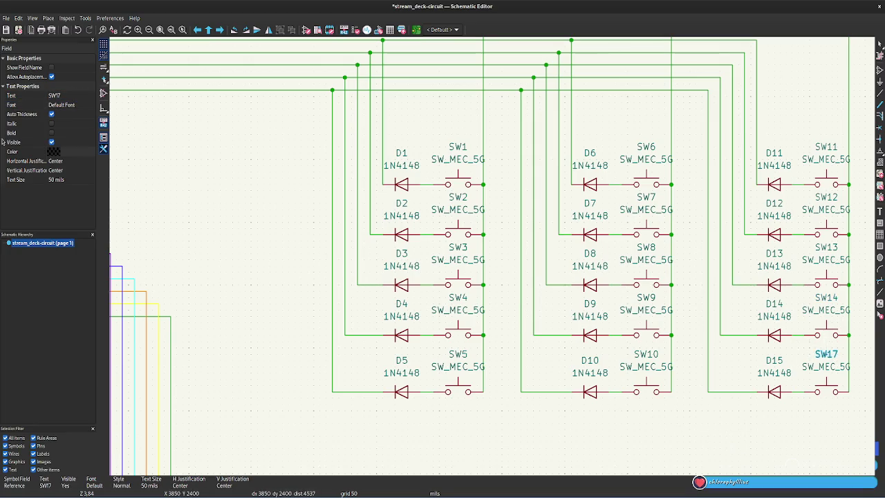
click(65, 95)
key(BackSpace)
text(5)
key(Return)
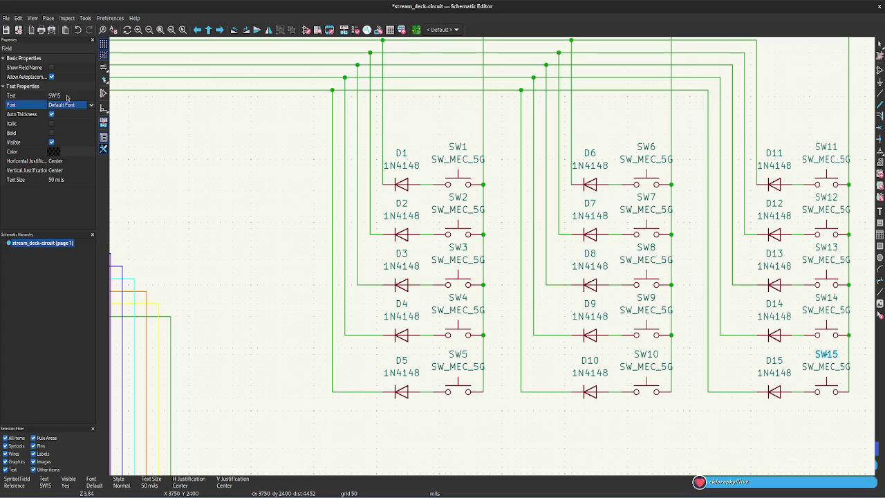
click(251, 216)
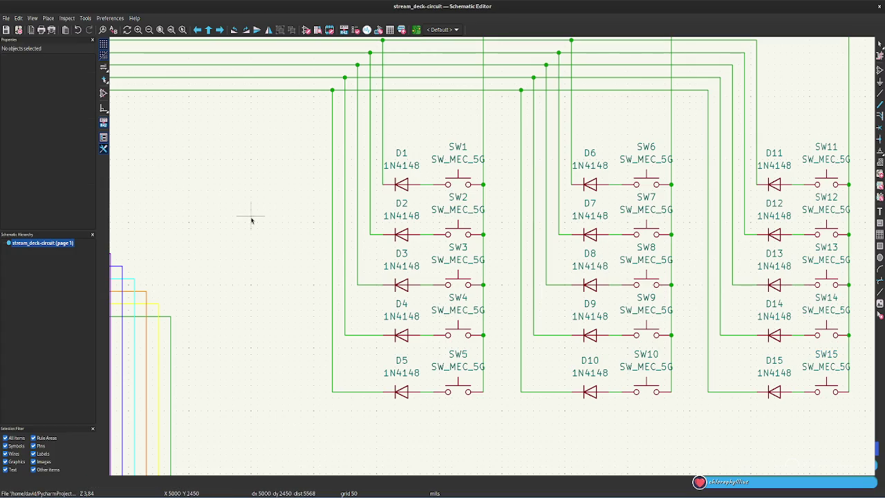
key(alt+Tab)
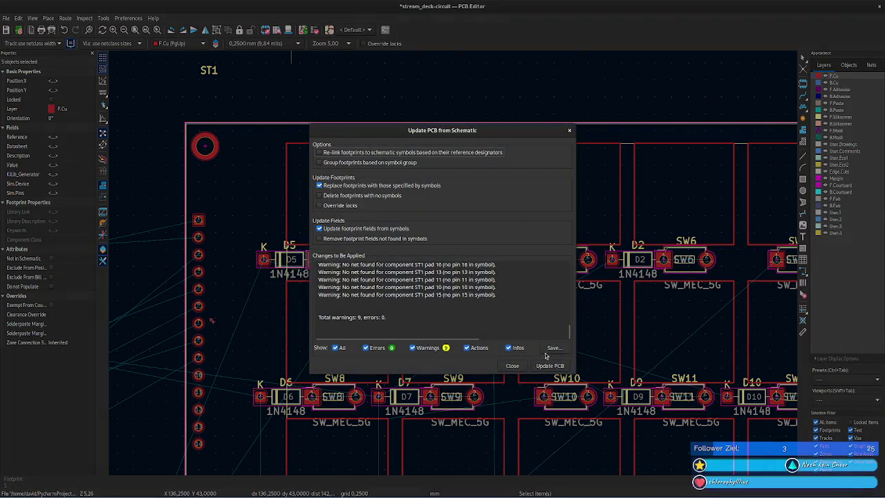
Apply the schematic update to the board, accepting the 9 warnings and 30 errors.
click(552, 365)
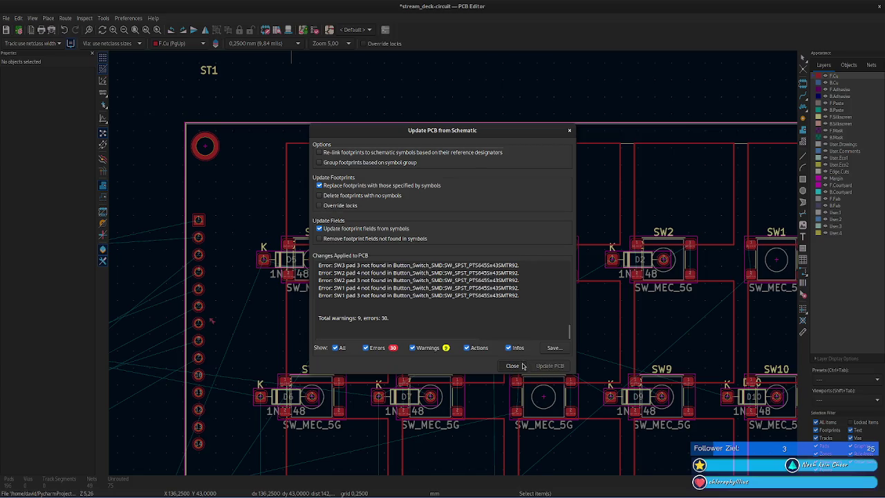